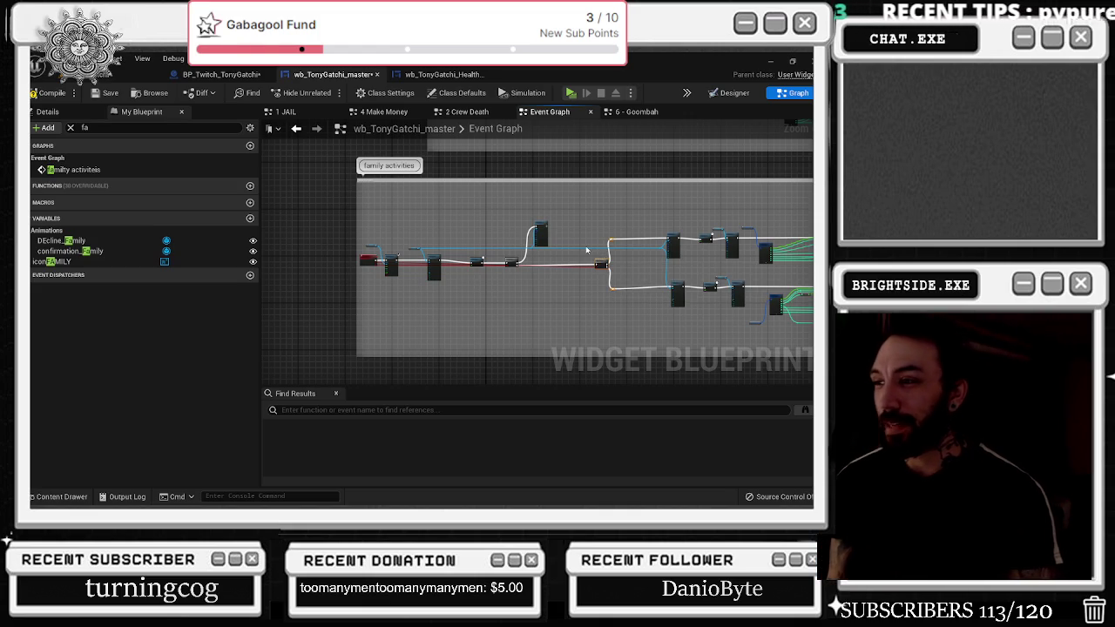
Inspect the Family Activities chain's Set Brush and Delay nodes, nudging the Branch node up-right
scroll(543, 224, up, 3)
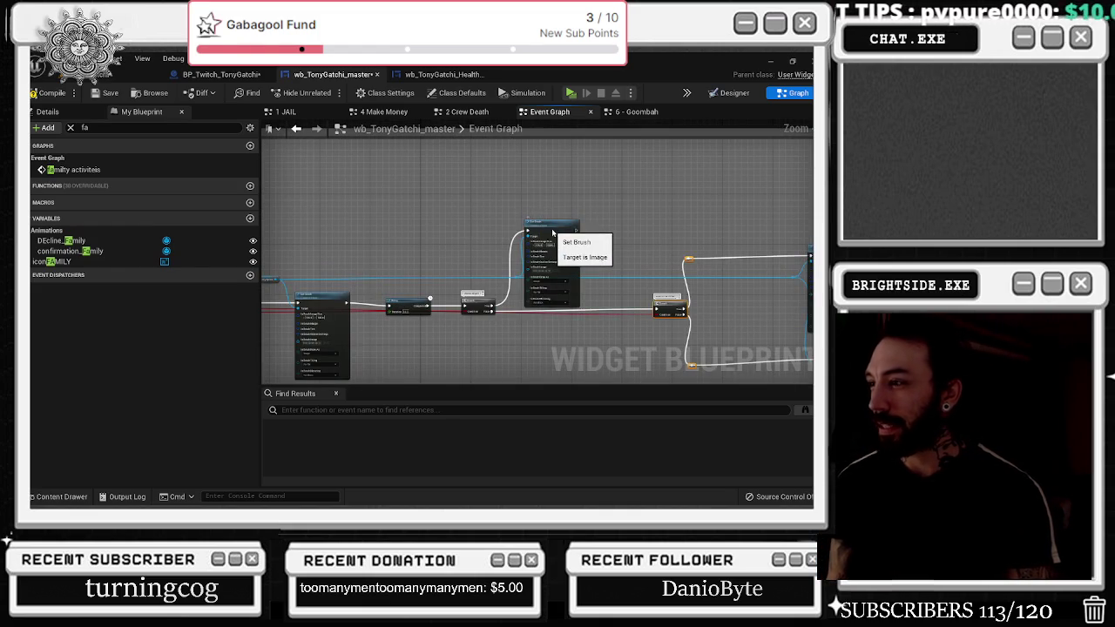
click(543, 224)
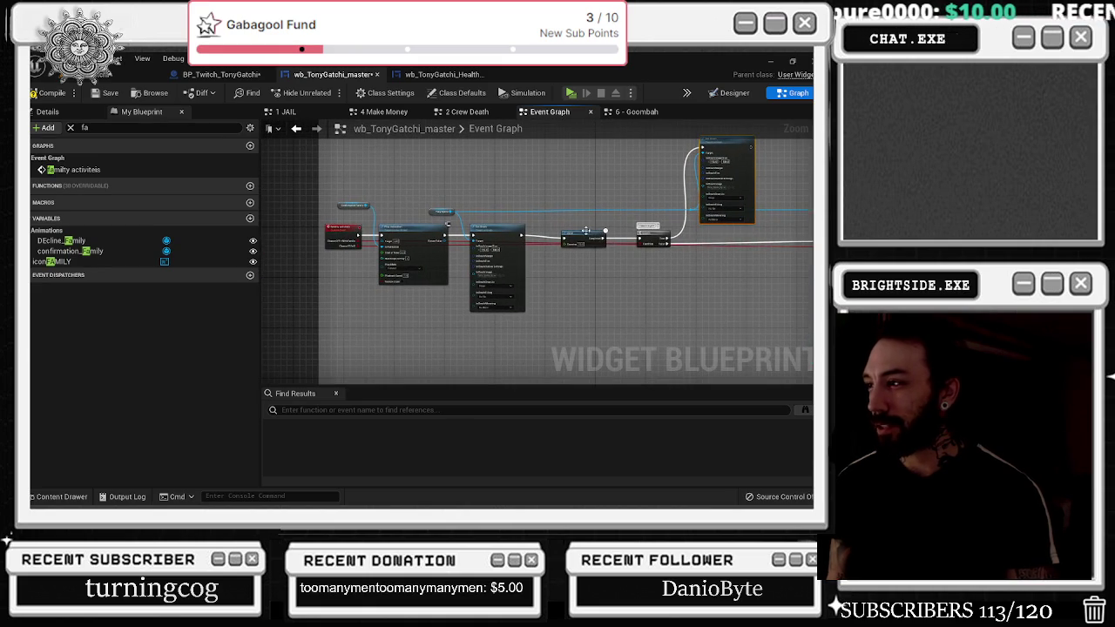
click(585, 231)
scroll(640, 235, up, 2)
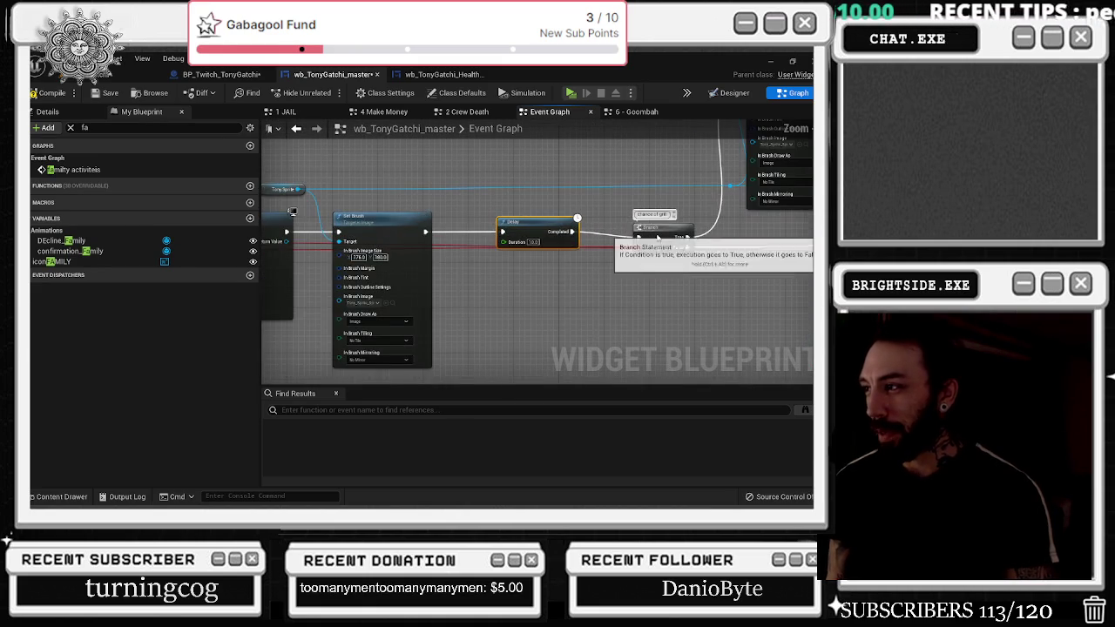
drag(658, 237, 663, 231)
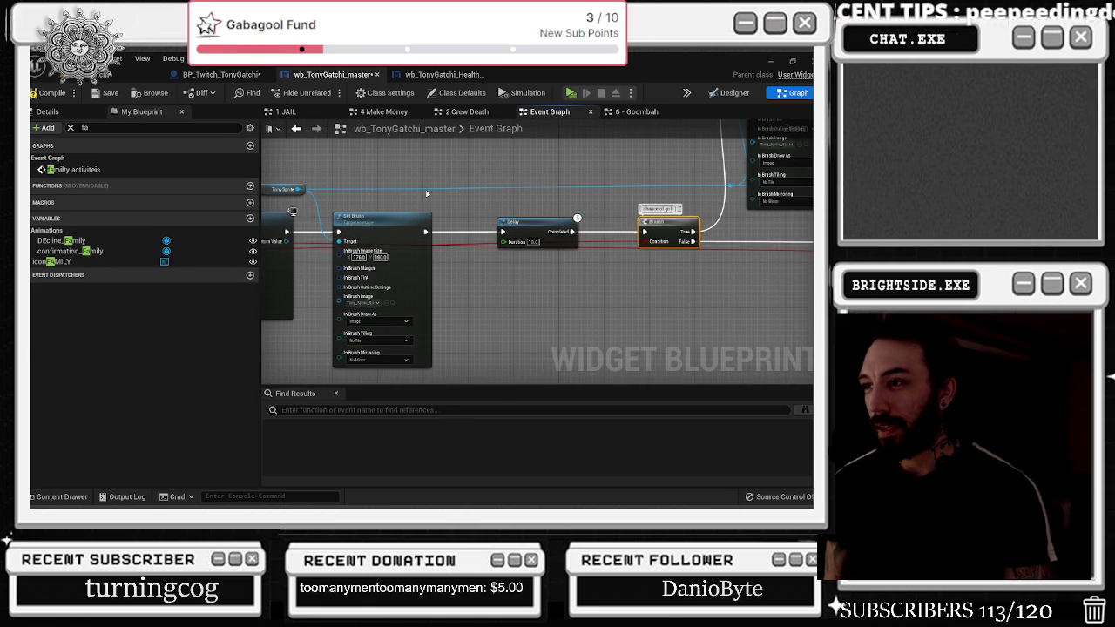
Save wb_TonyGatchi_master and switch to the BP_Twitch_TonyGatchi blueprint
drag(427, 193, 534, 202)
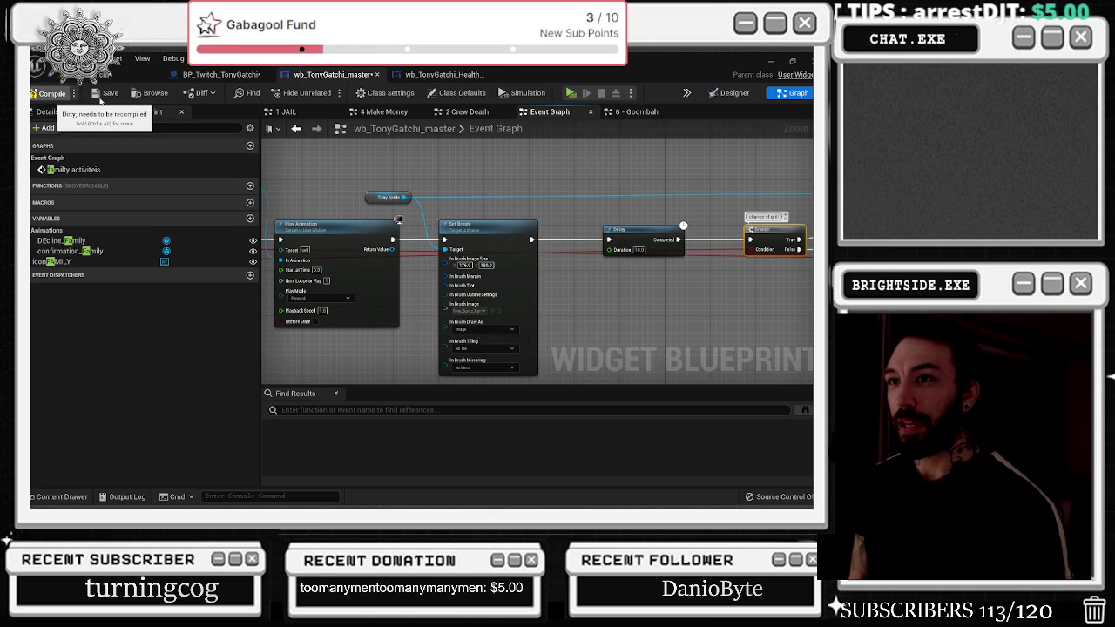
click(100, 94)
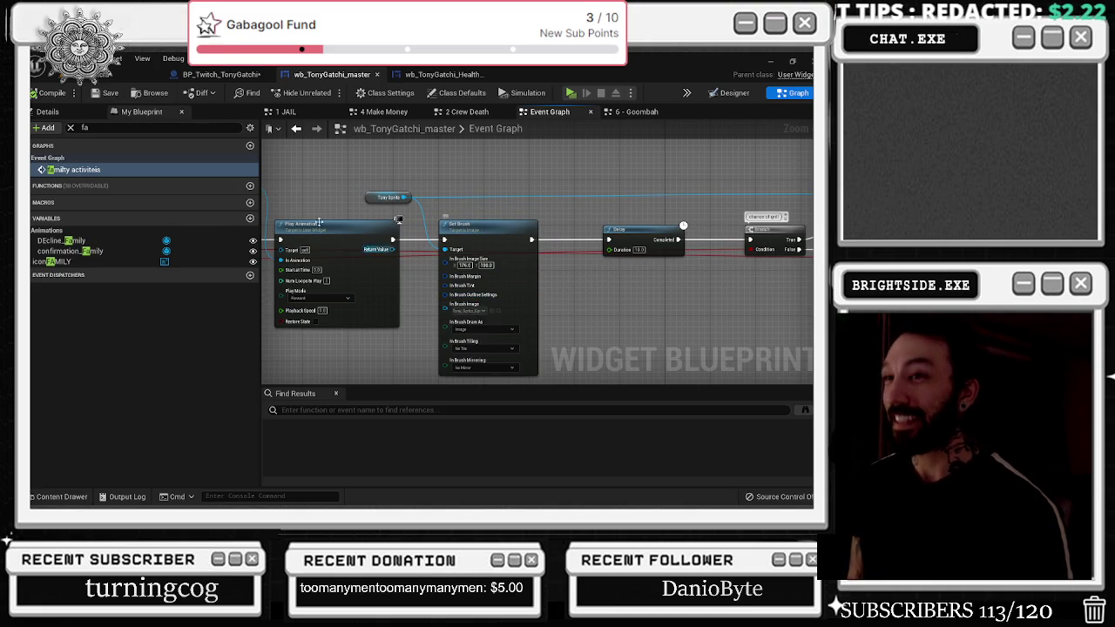
click(219, 74)
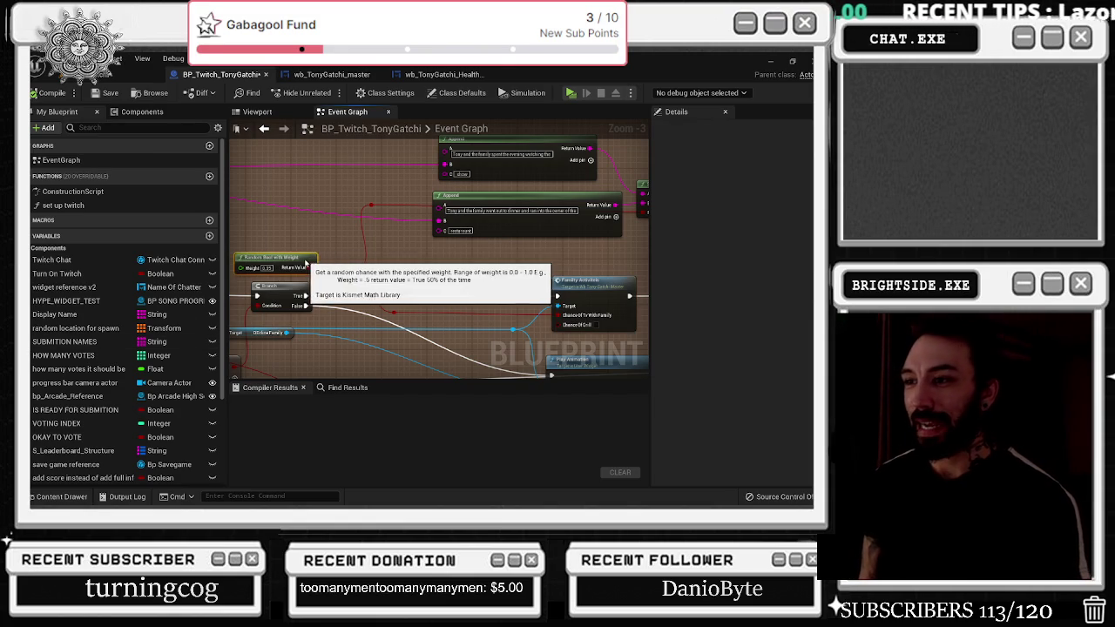
Connect the Random Bool with Weight node to Family Activities' Chance Of Grill pin
drag(305, 258, 294, 259)
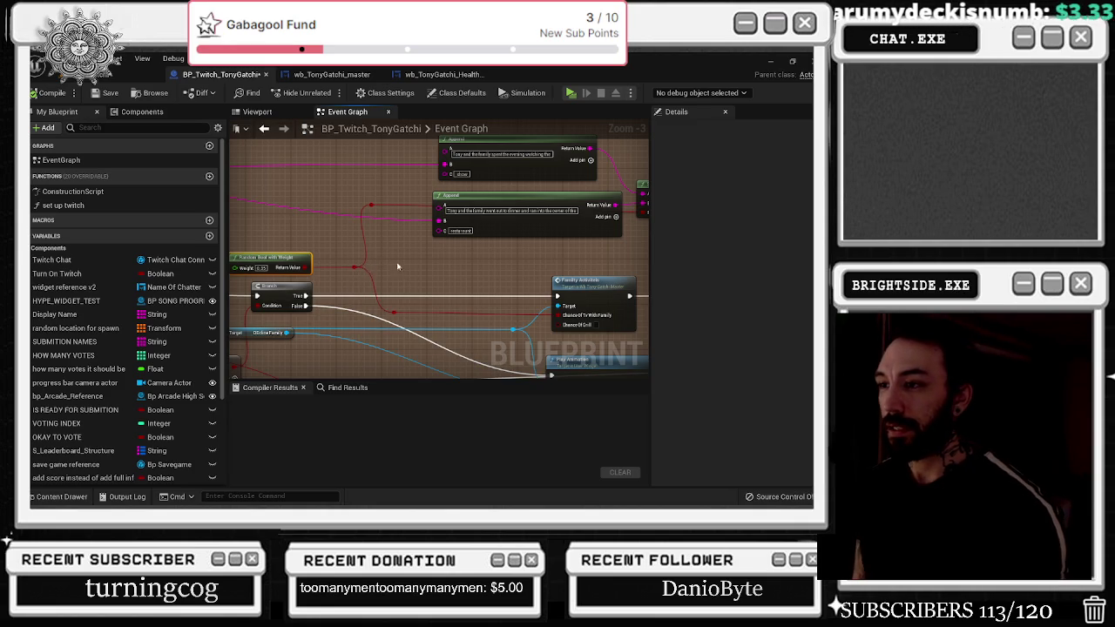
mouse_move(397, 266)
mouse_down()
mouse_move(549, 271)
mouse_move(495, 249)
mouse_move(383, 261)
mouse_move(386, 253)
mouse_up()
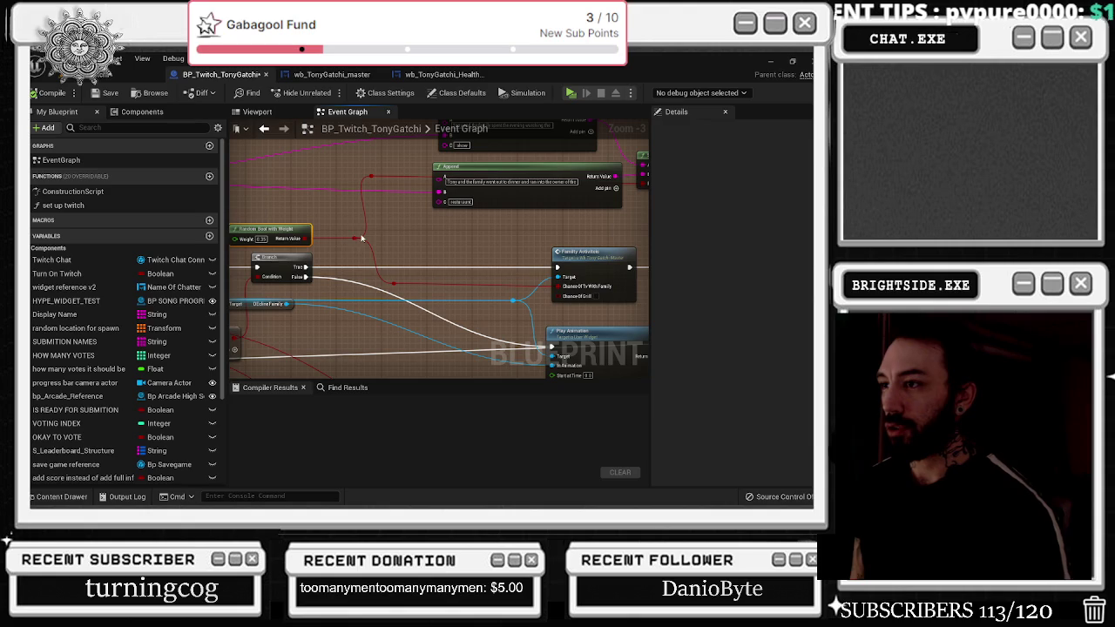
mouse_move(357, 241)
mouse_down()
mouse_move(522, 252)
mouse_move(556, 298)
mouse_up()
Duplicate the random bool with weight 0.45 and wire it to Chance Of Tv With Family
key(ctrl+d)
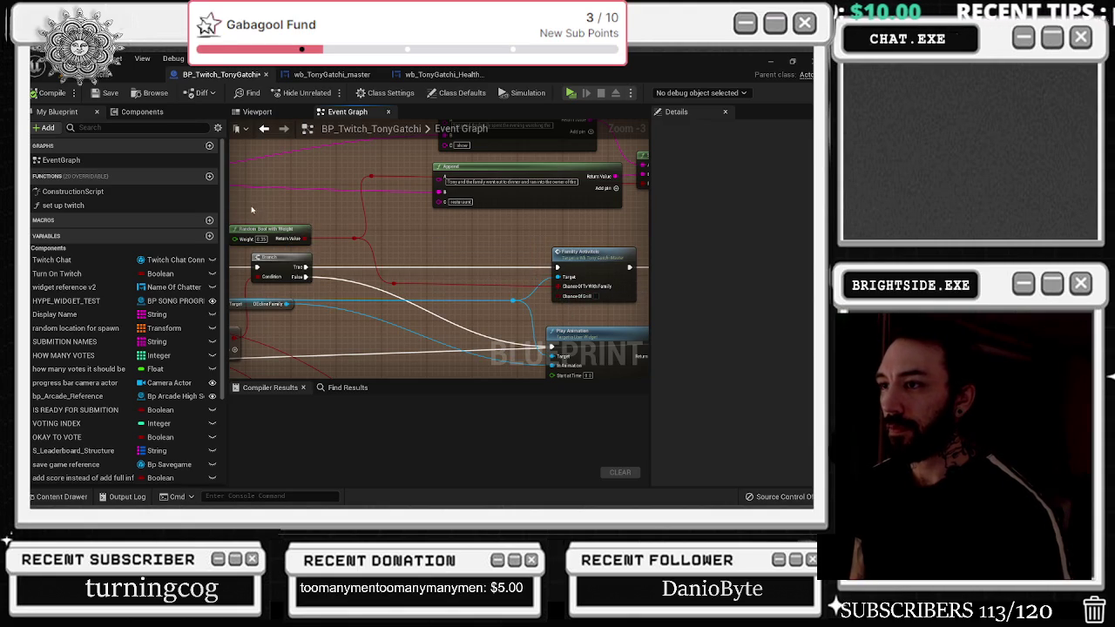
drag(272, 239, 287, 205)
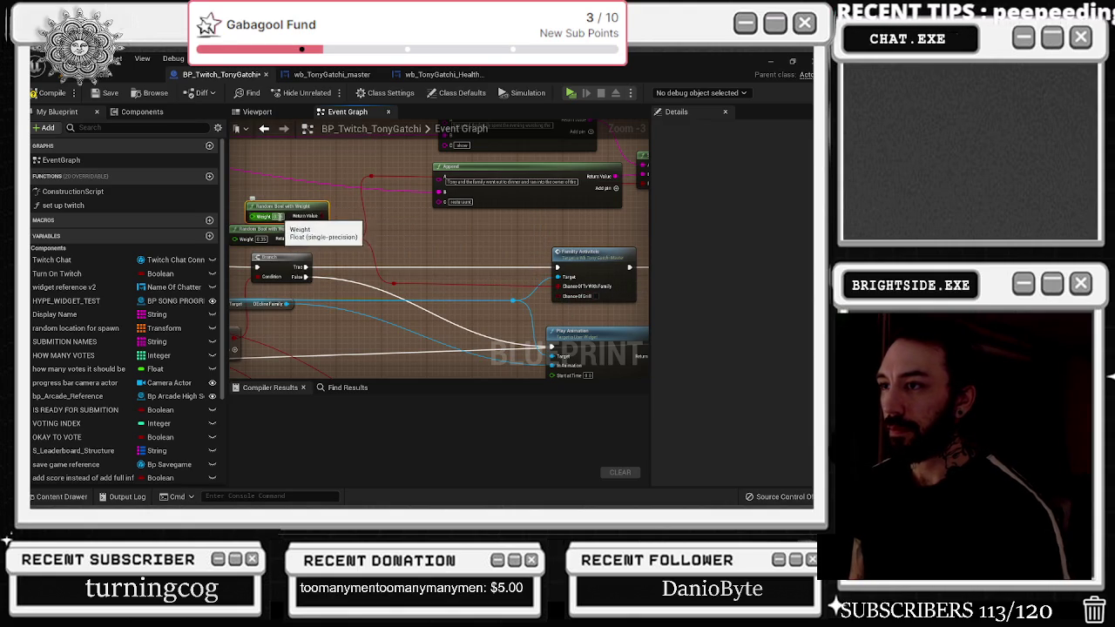
text(0.45)
key(Return)
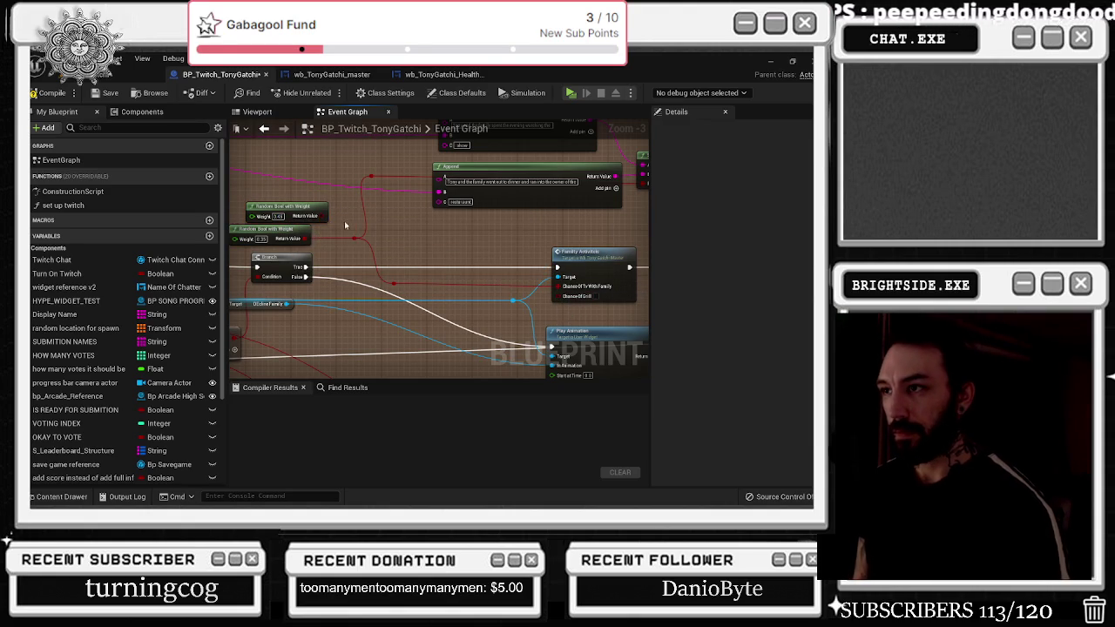
mouse_move(319, 216)
mouse_down()
mouse_move(553, 273)
mouse_move(567, 300)
mouse_move(556, 286)
mouse_up()
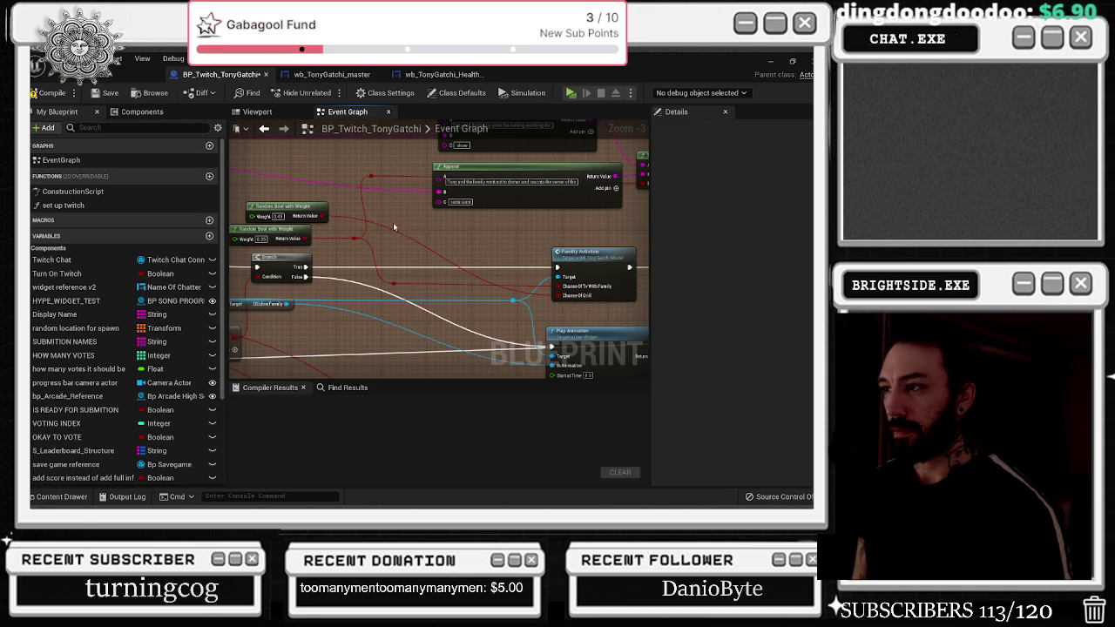
Add a reroute point to tidy the red wire, then open the Family Activities event in the widget
double_click(405, 236)
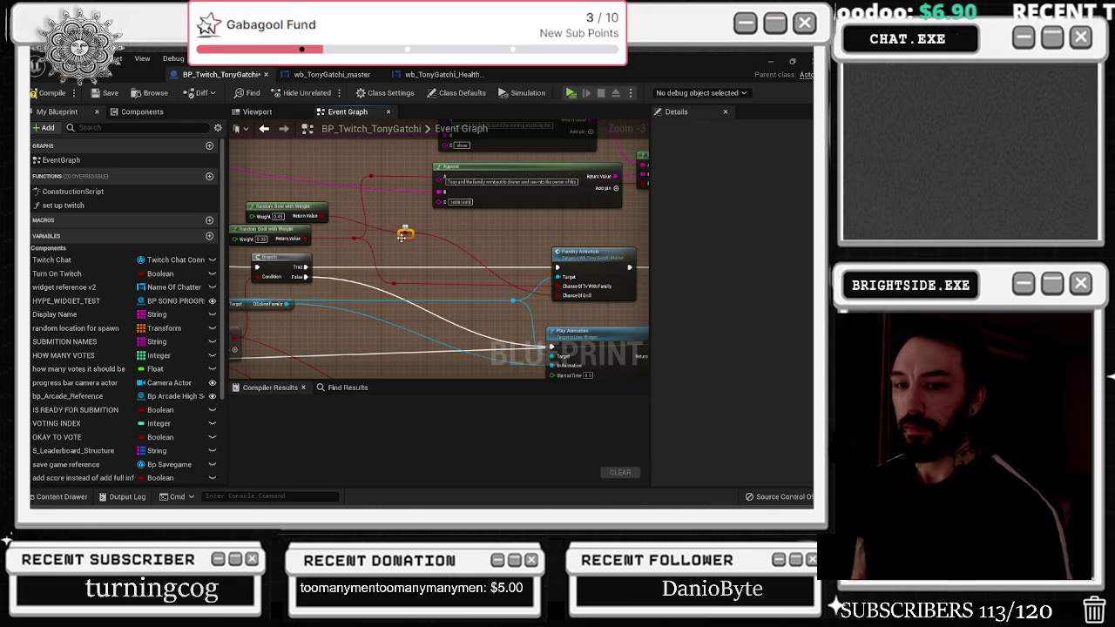
drag(402, 236, 510, 227)
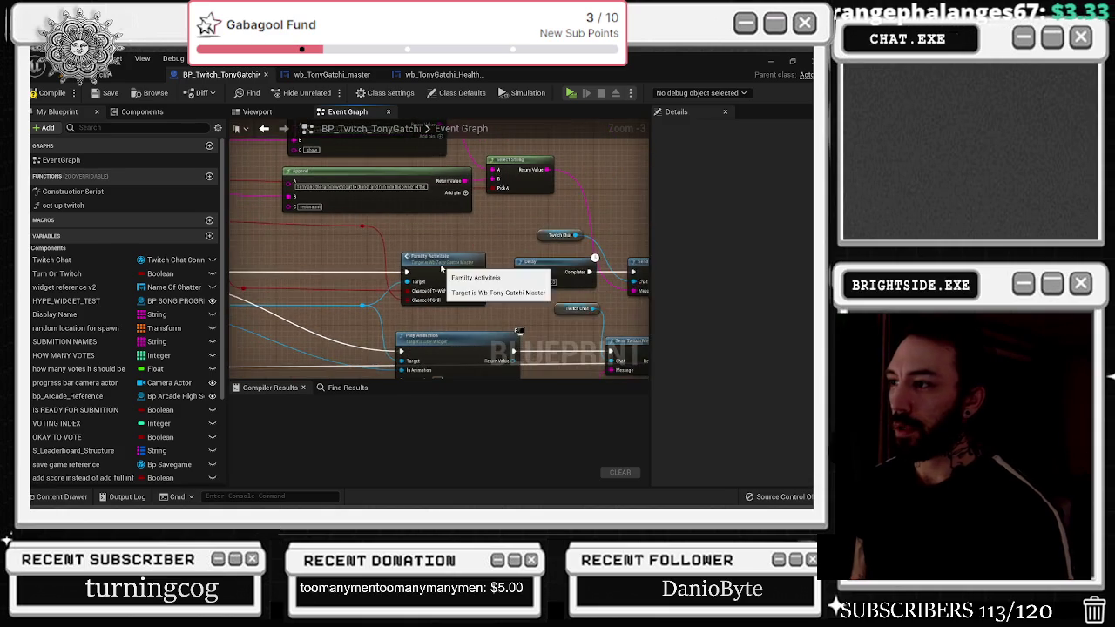
double_click(441, 267)
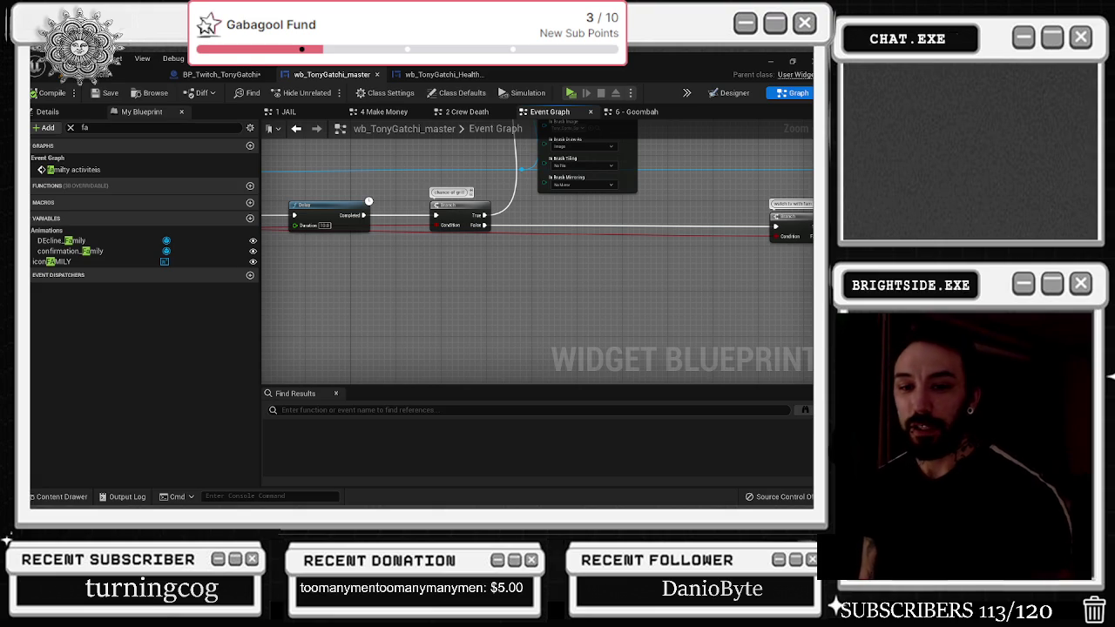
key(alt+Tab)
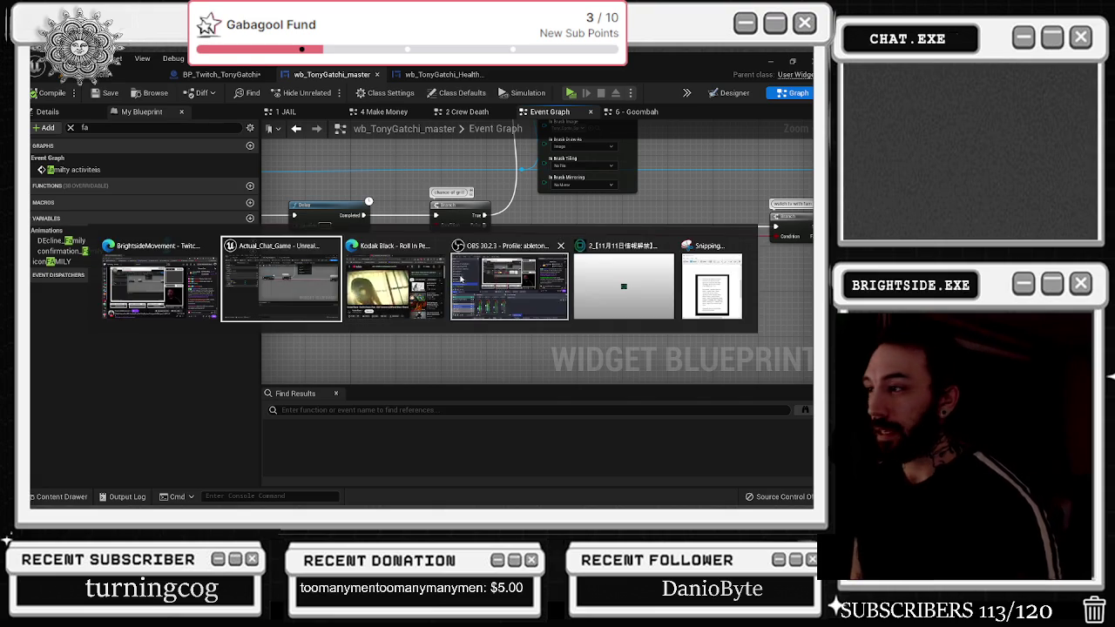
click(384, 350)
key(Left)
key(Left)
key(Left)
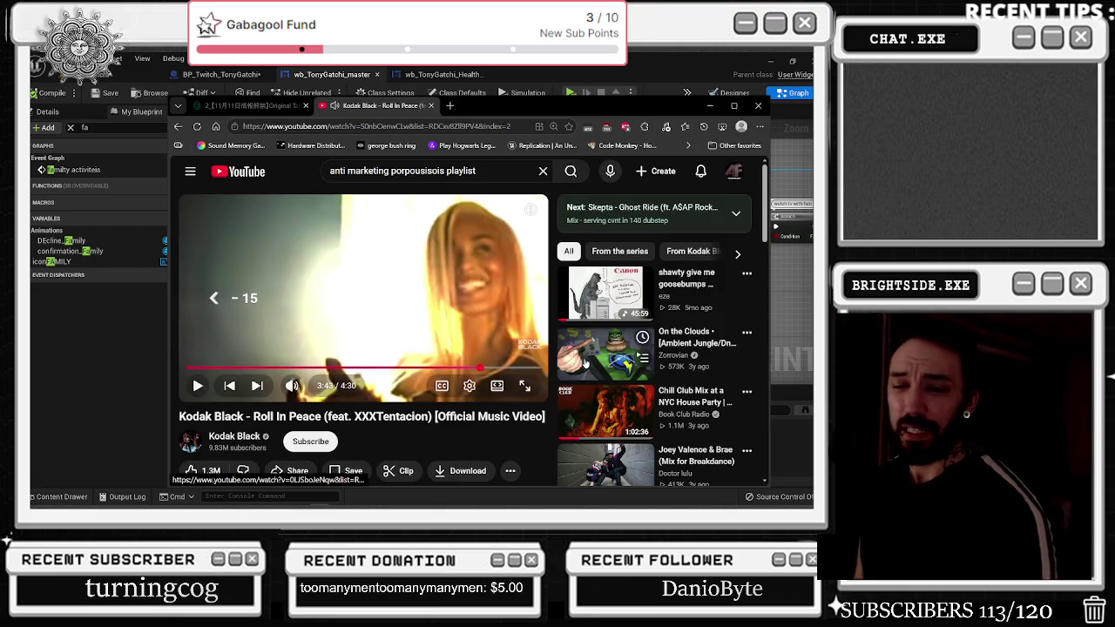
key(space)
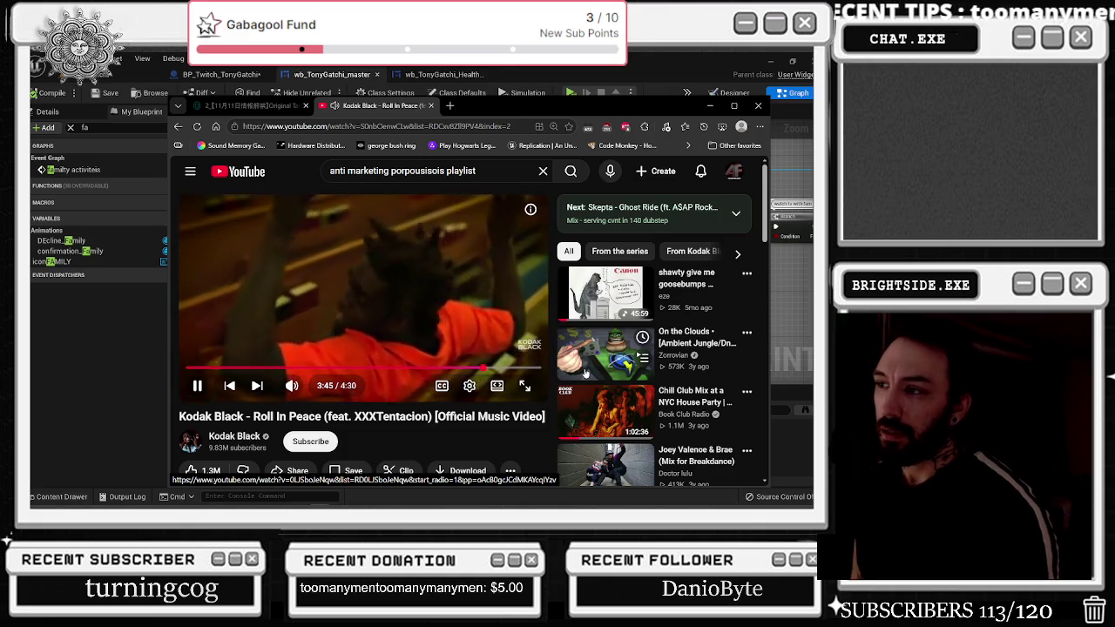
click(629, 55)
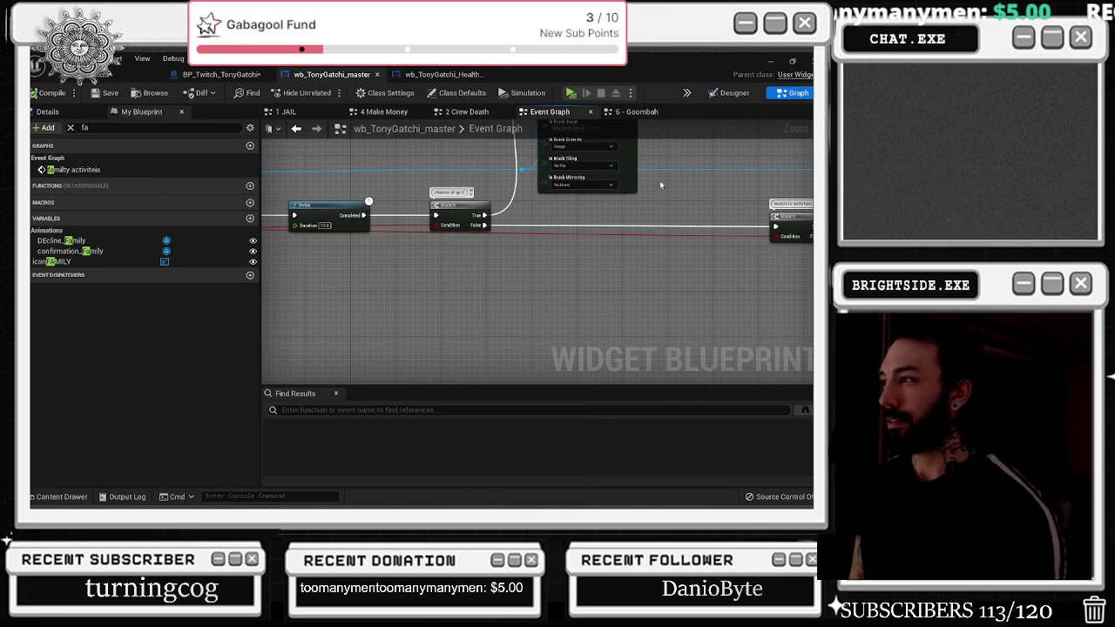
Add a Delay node with a 10-second Duration after the Set Brush node
mouse_move(660, 185)
mouse_down()
mouse_move(597, 233)
mouse_move(541, 342)
mouse_up()
scroll(541, 342, down, 1)
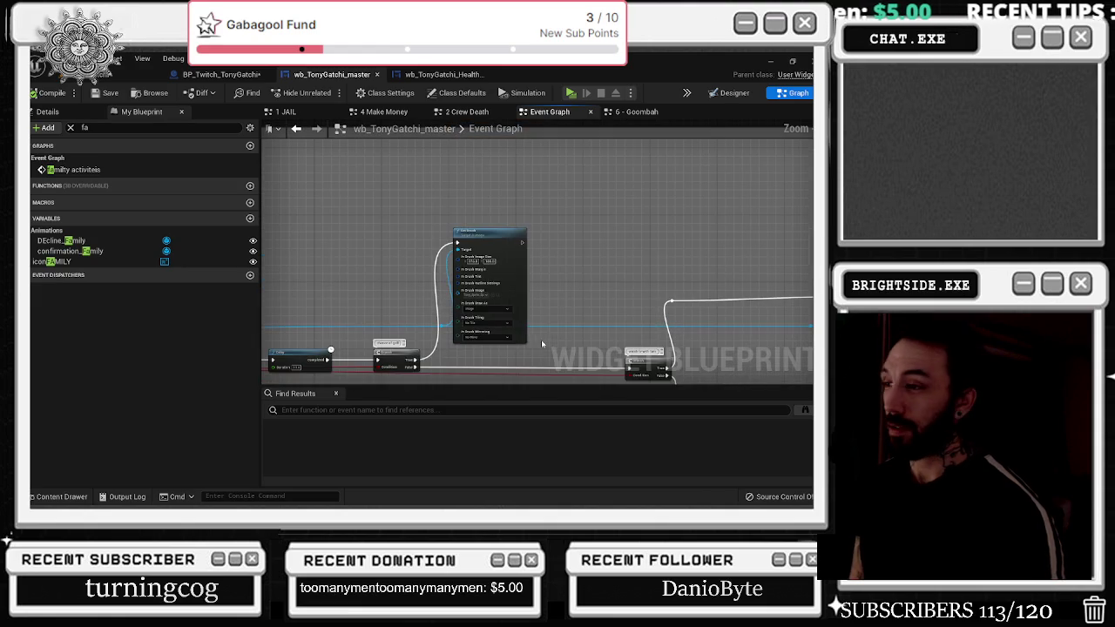
drag(551, 300, 548, 272)
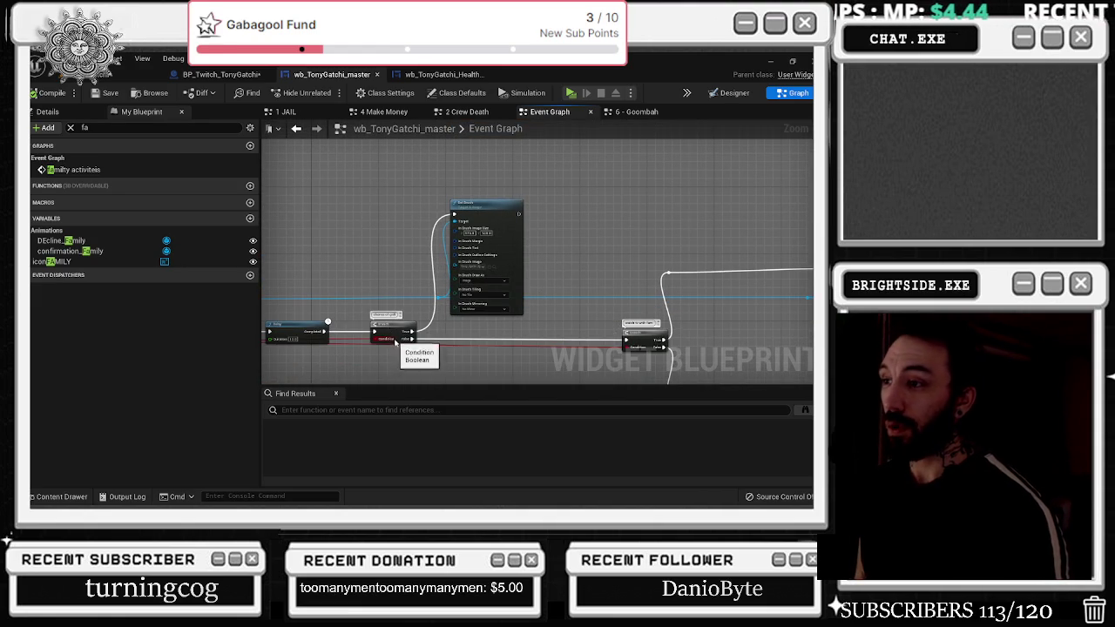
scroll(399, 338, up, 2)
drag(669, 292, 480, 323)
click(414, 191)
drag(375, 208, 419, 201)
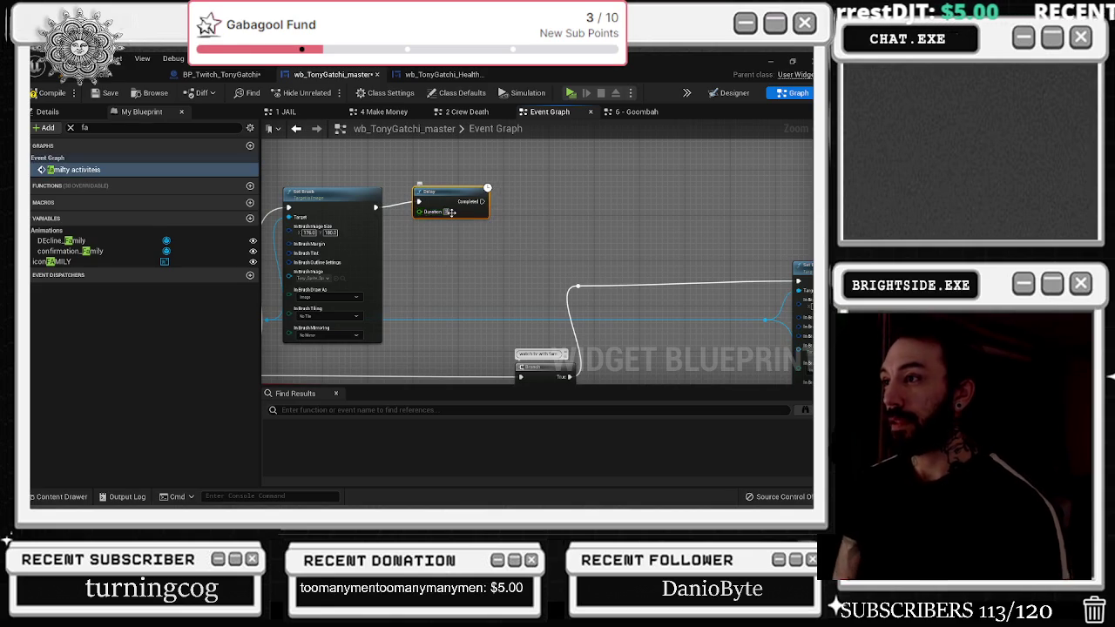
click(450, 211)
text(10)
key(Return)
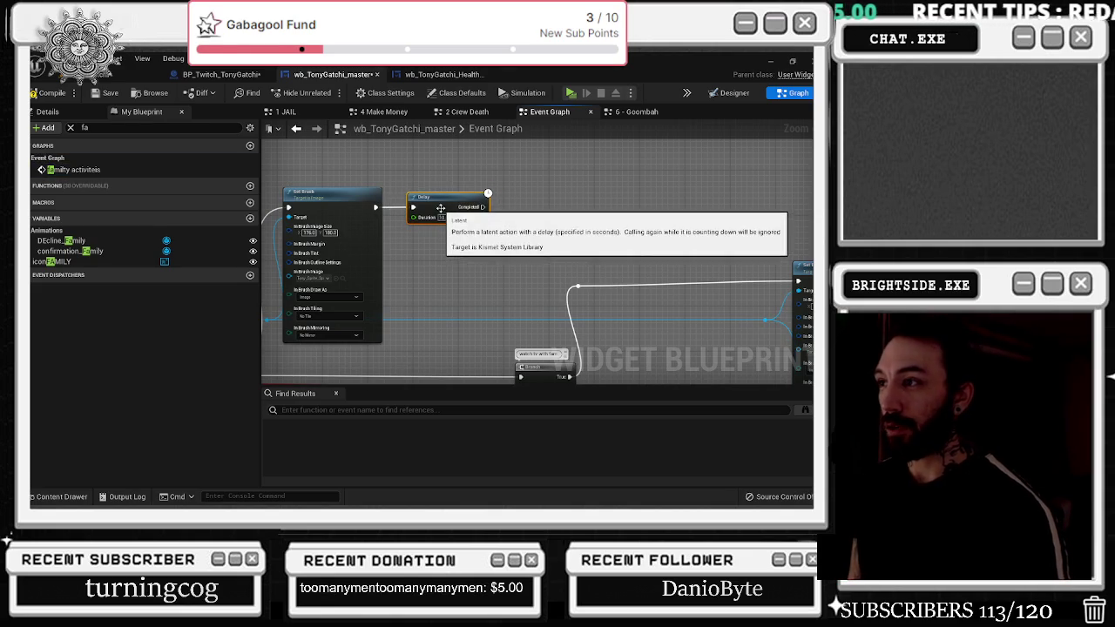
Paste a Set node into the family-activities chain and wire it in
mouse_move(310, 219)
mouse_down()
mouse_move(610, 263)
mouse_move(309, 206)
mouse_up()
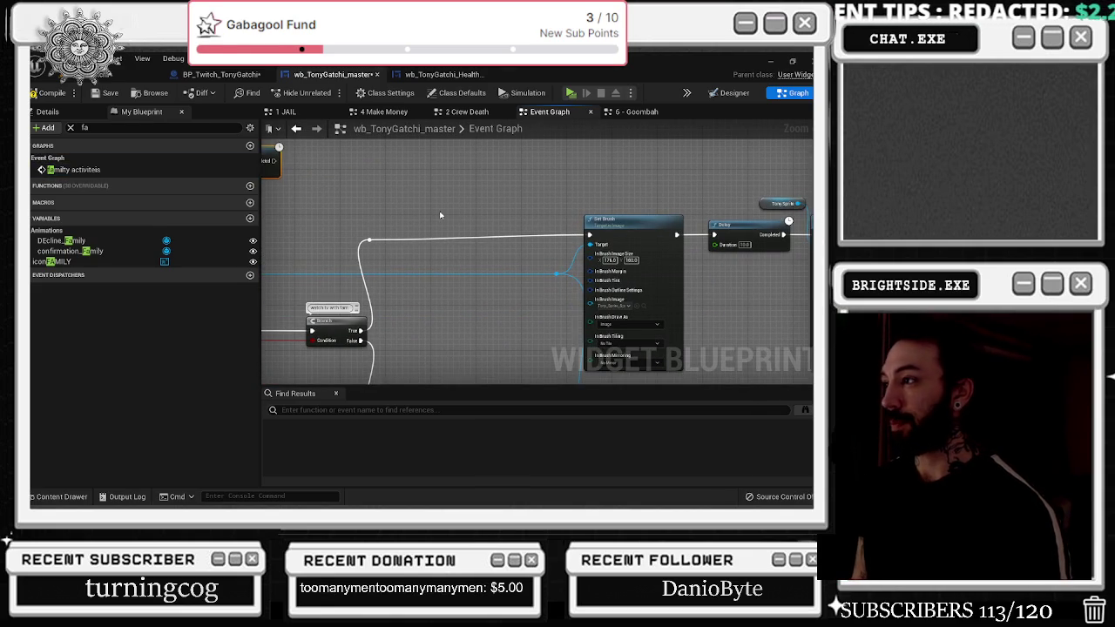
mouse_move(701, 254)
mouse_down()
mouse_move(35, 279)
mouse_move(104, 270)
mouse_up()
drag(322, 293, 566, 315)
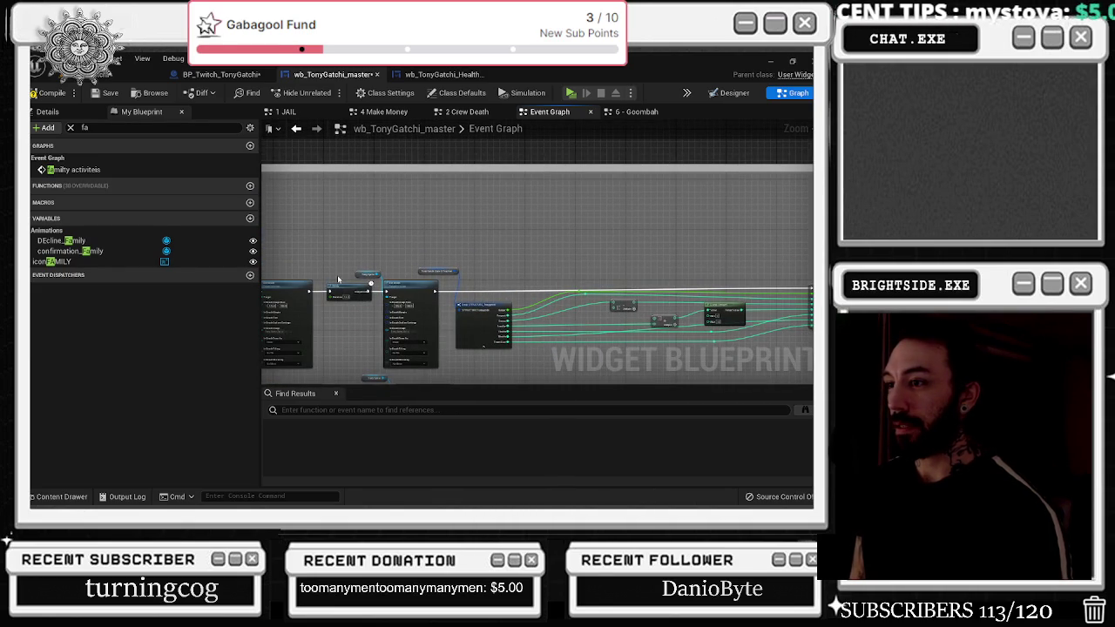
drag(334, 268, 588, 255)
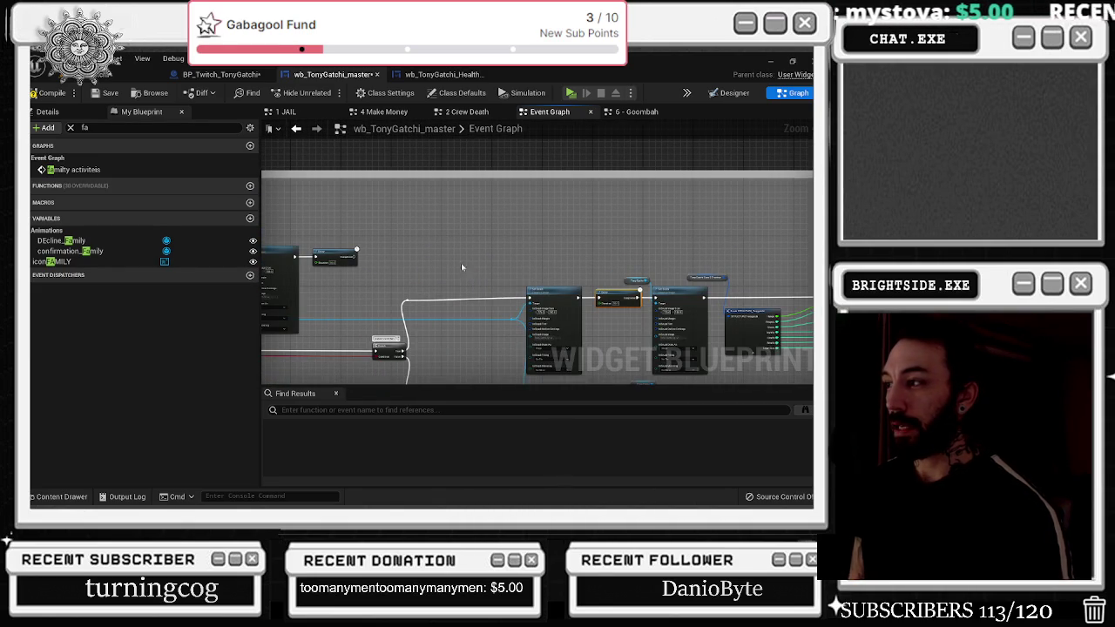
click(627, 270)
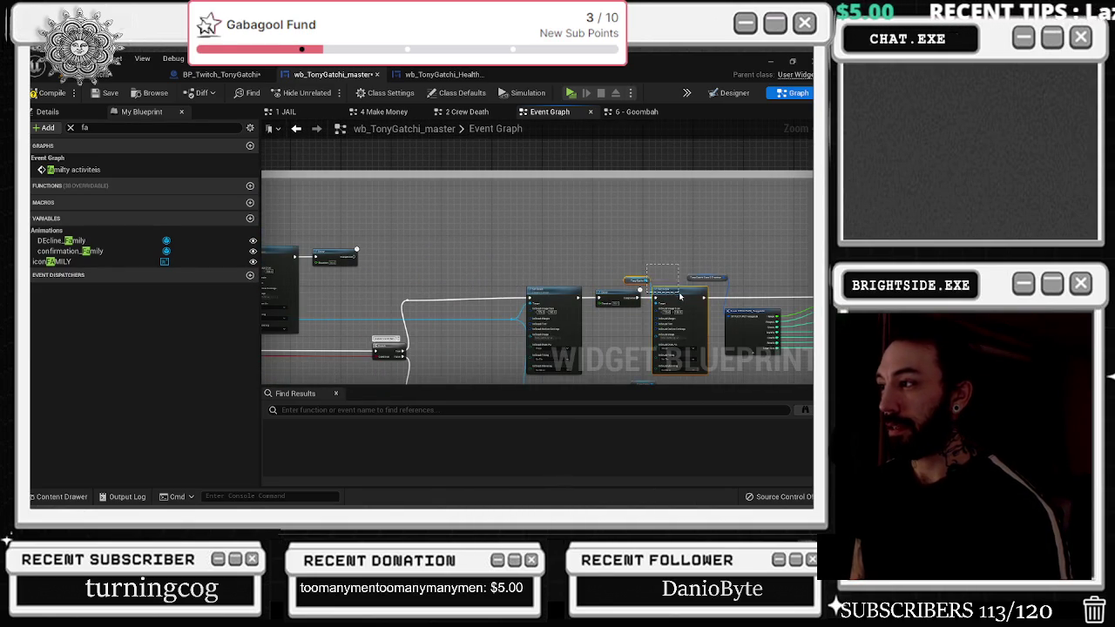
key(ctrl+v)
mouse_move(356, 250)
mouse_down()
mouse_move(392, 261)
mouse_move(411, 220)
mouse_move(345, 195)
mouse_up()
Browse the Tonygatchi folder's Tony sprite assets in the Content Drawer
scroll(412, 228, up, 3)
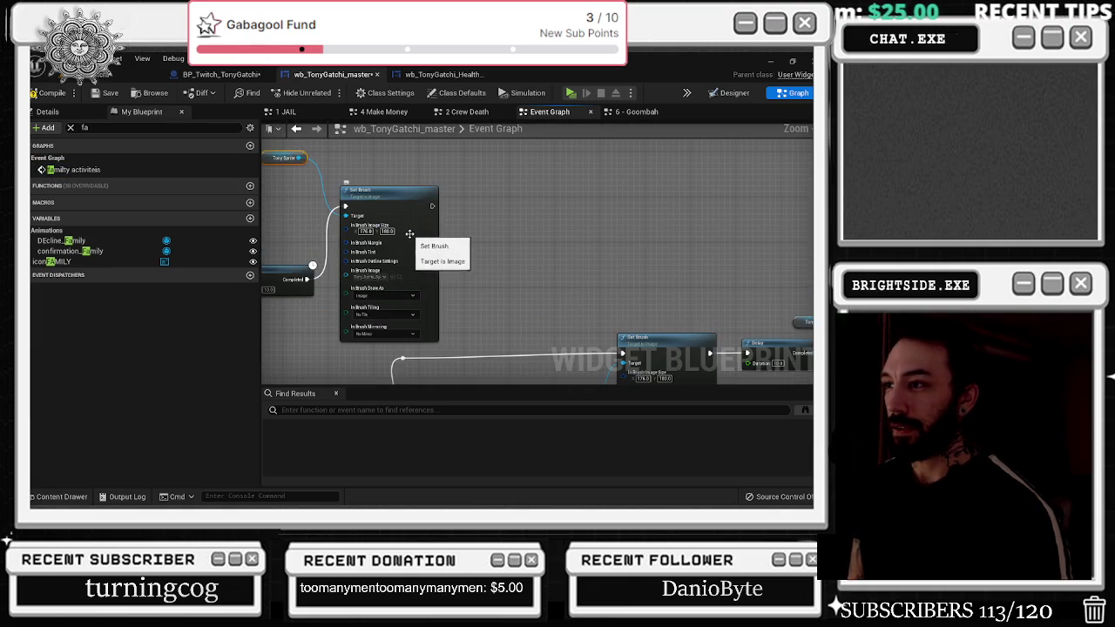
click(61, 496)
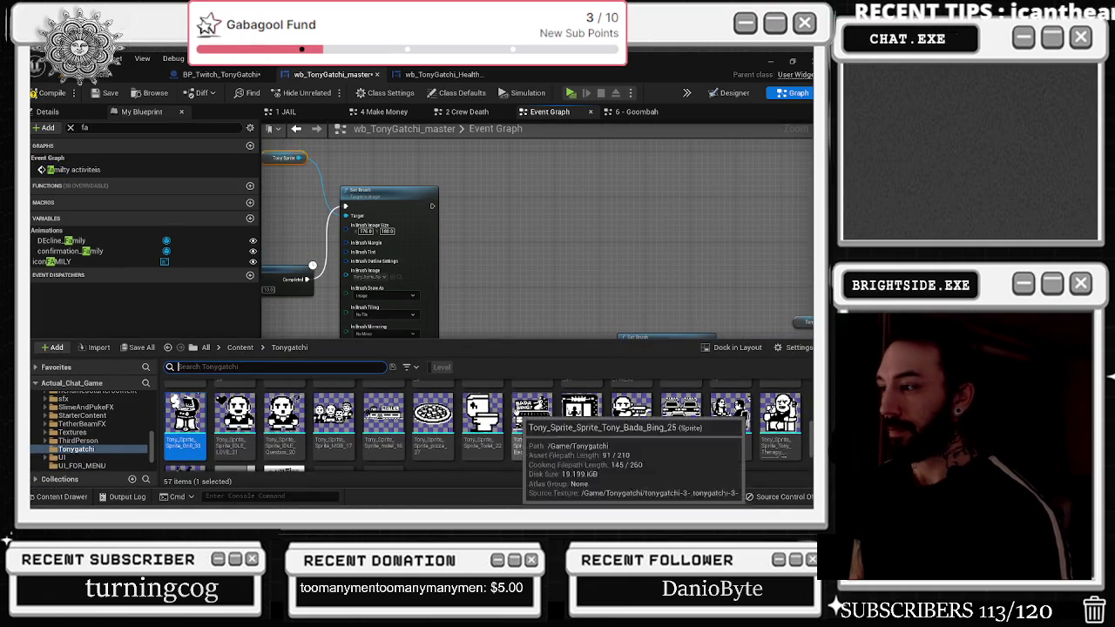
scroll(732, 440, up, 3)
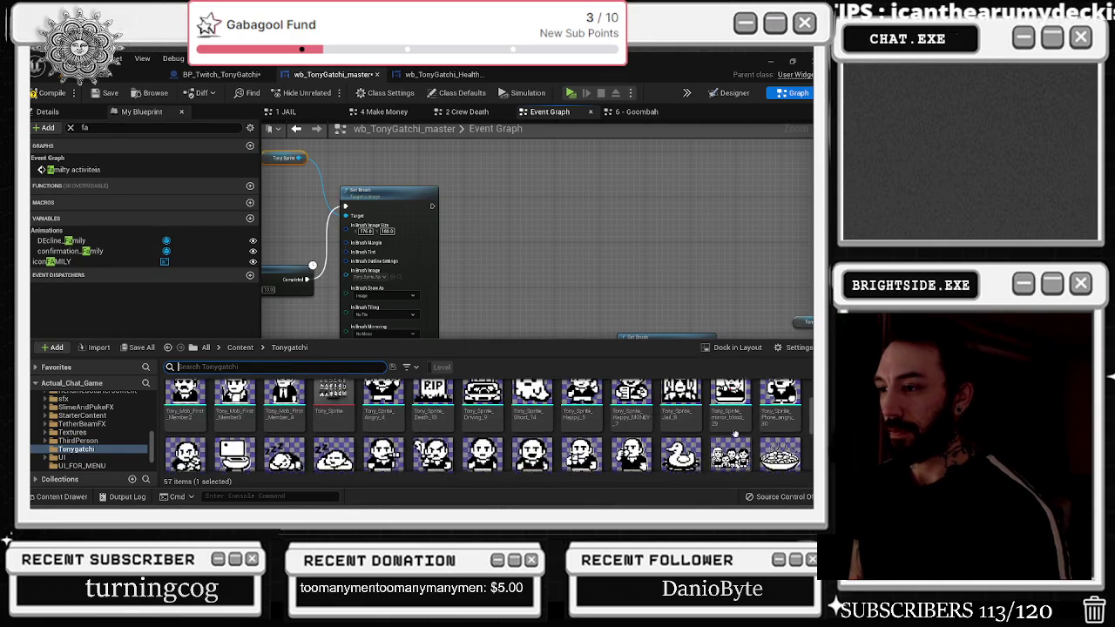
scroll(692, 421, up, 5)
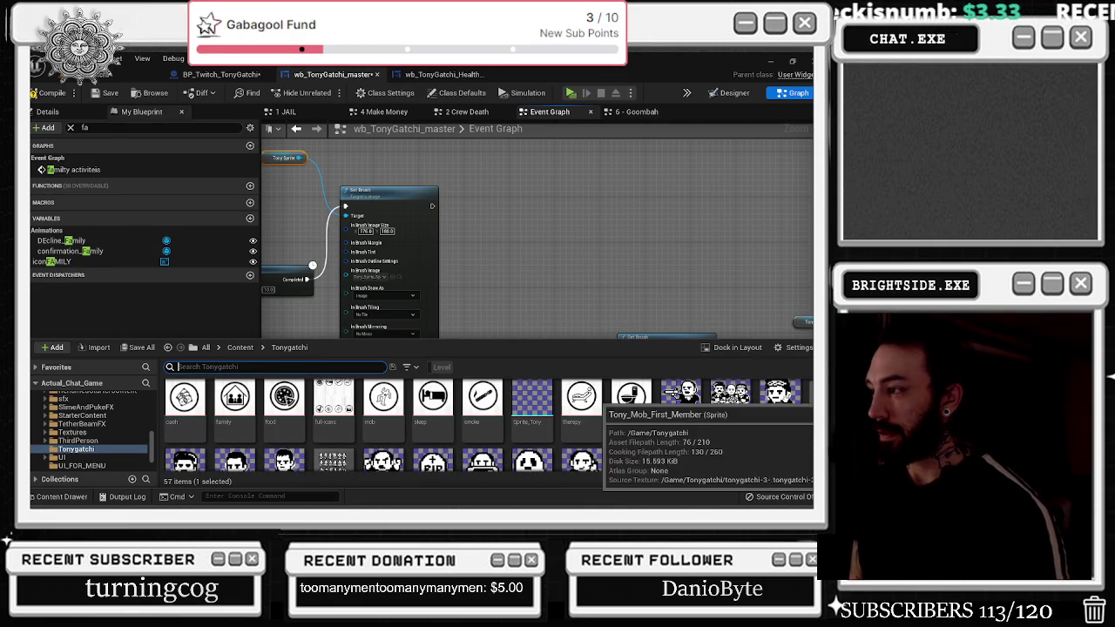
scroll(775, 418, down, 5)
scroll(780, 409, up, 1)
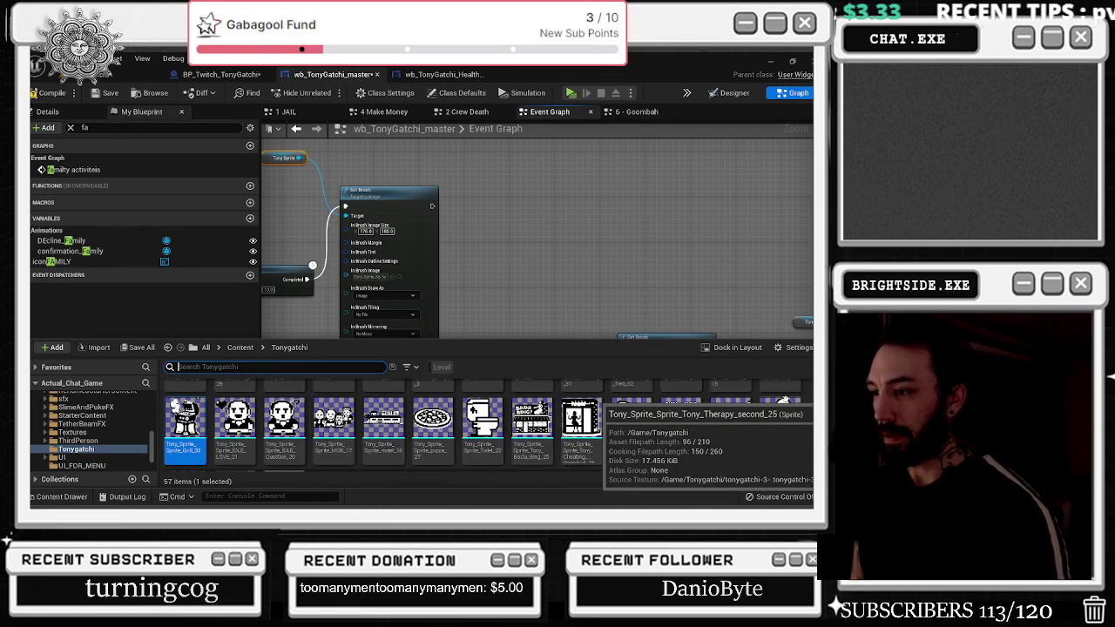
scroll(779, 402, down, 1)
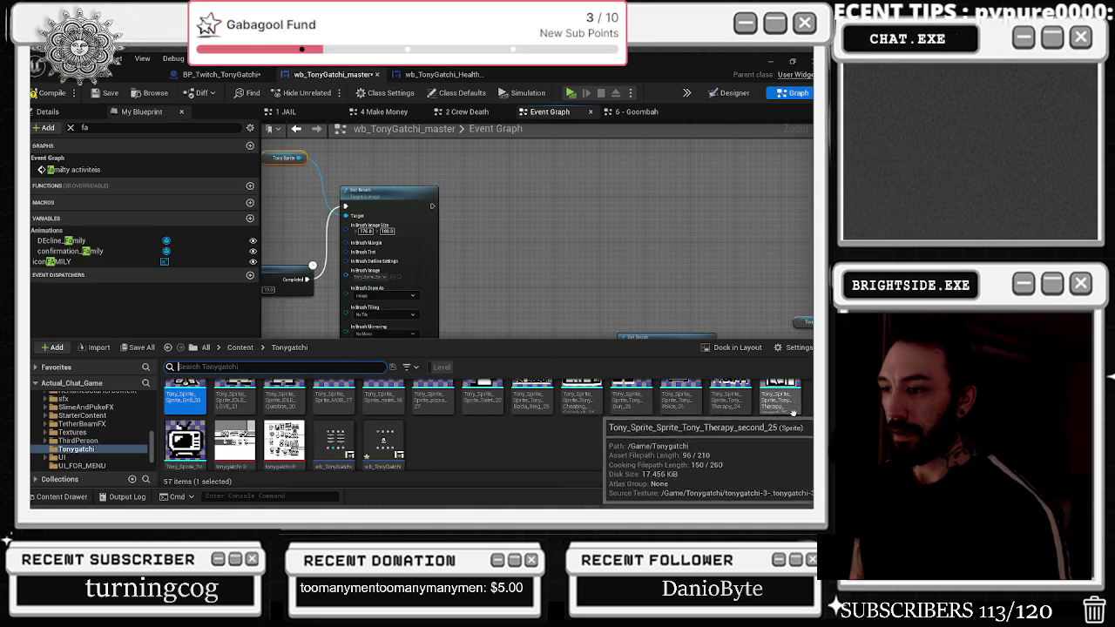
Open Tony_Therapy_second_25 in Edit Source Region mode to see the full sheet, then reopen the Content Drawer
double_click(779, 402)
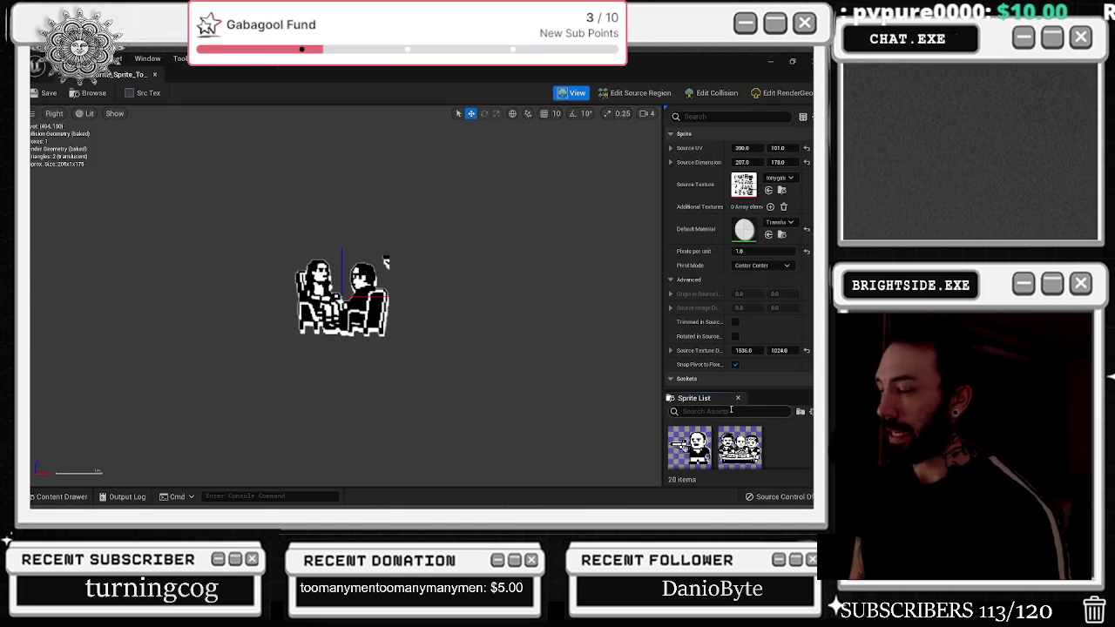
click(640, 93)
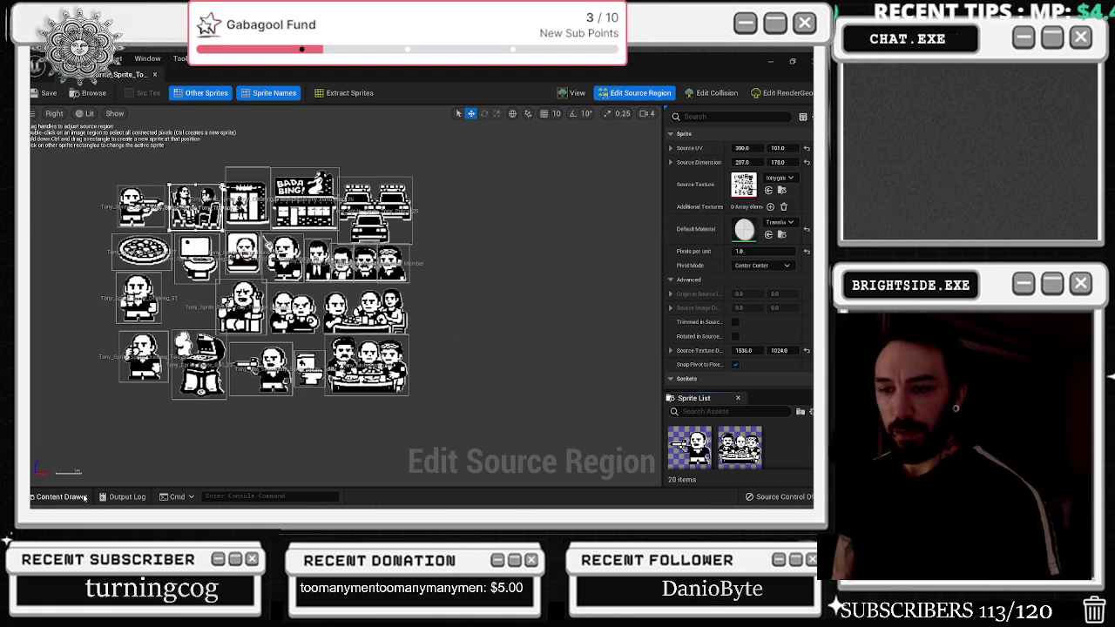
scroll(450, 455, up, 1)
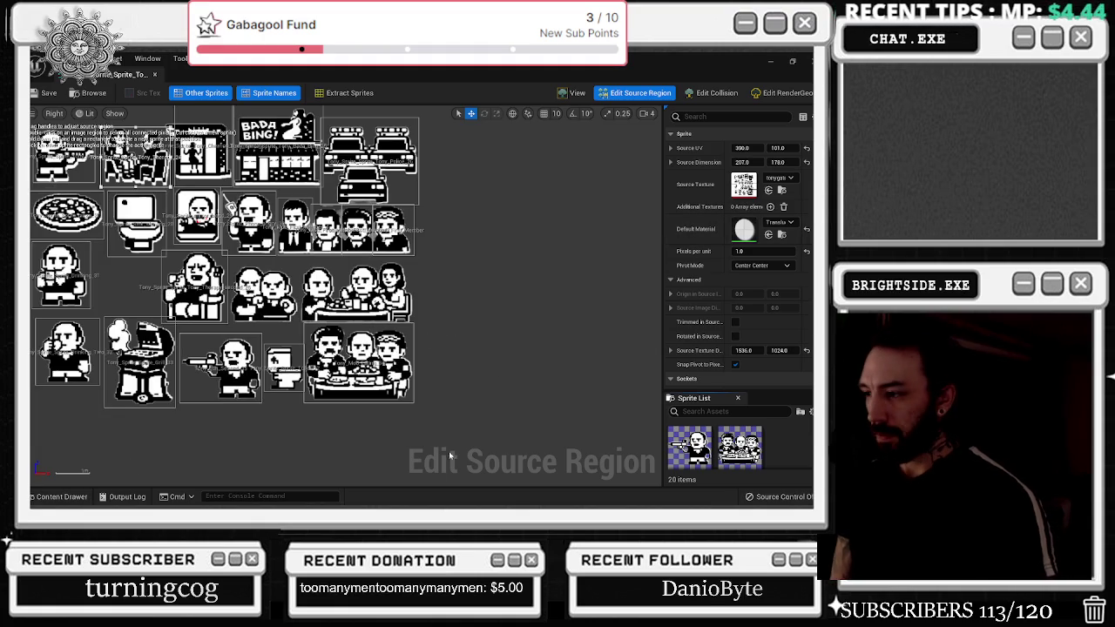
click(57, 497)
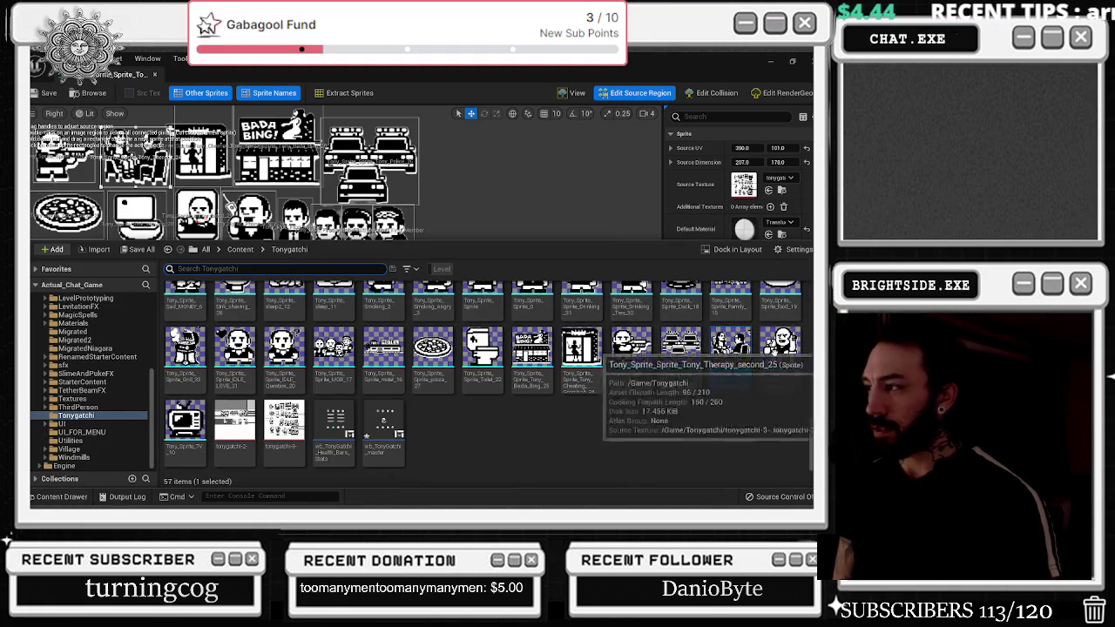
Resize the split so the Content Drawer gets more room below the sprite sheet
right_click(780, 346)
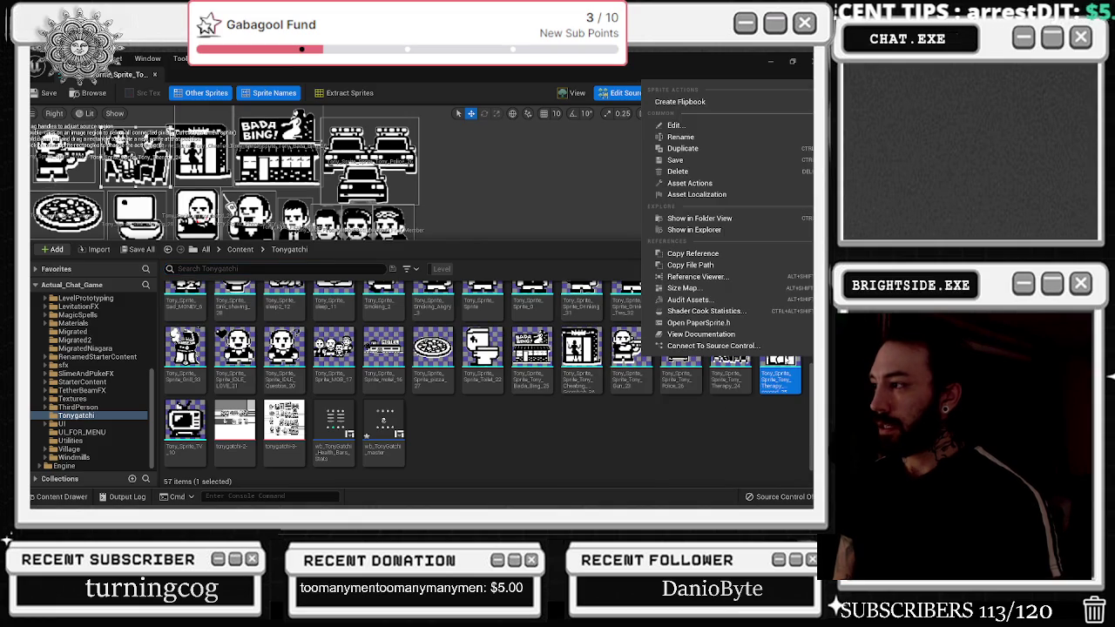
click(438, 246)
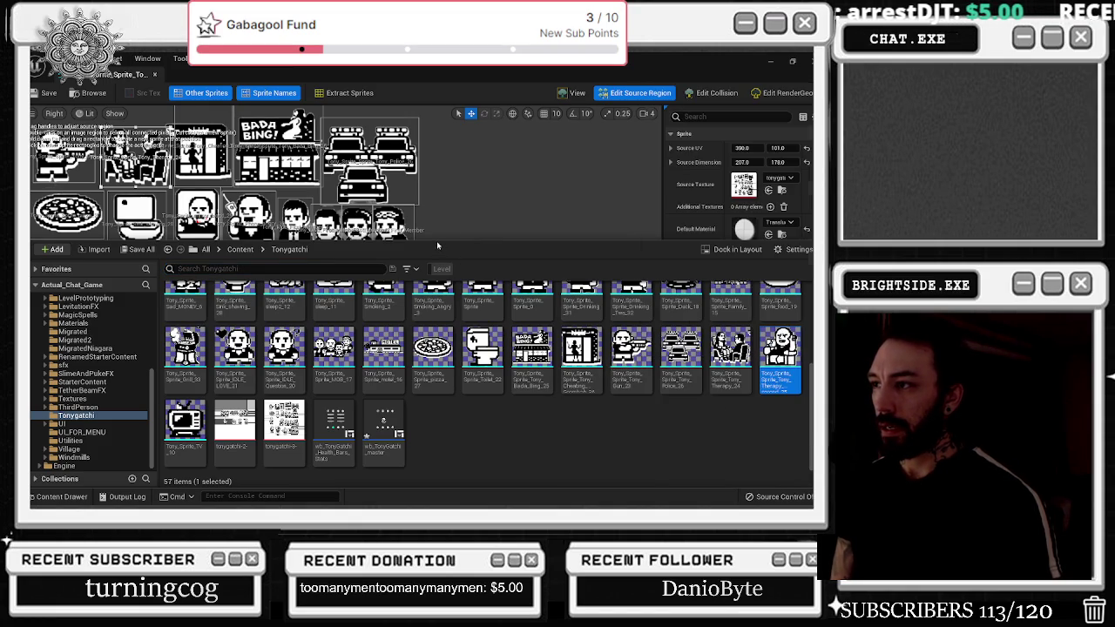
drag(436, 246, 406, 415)
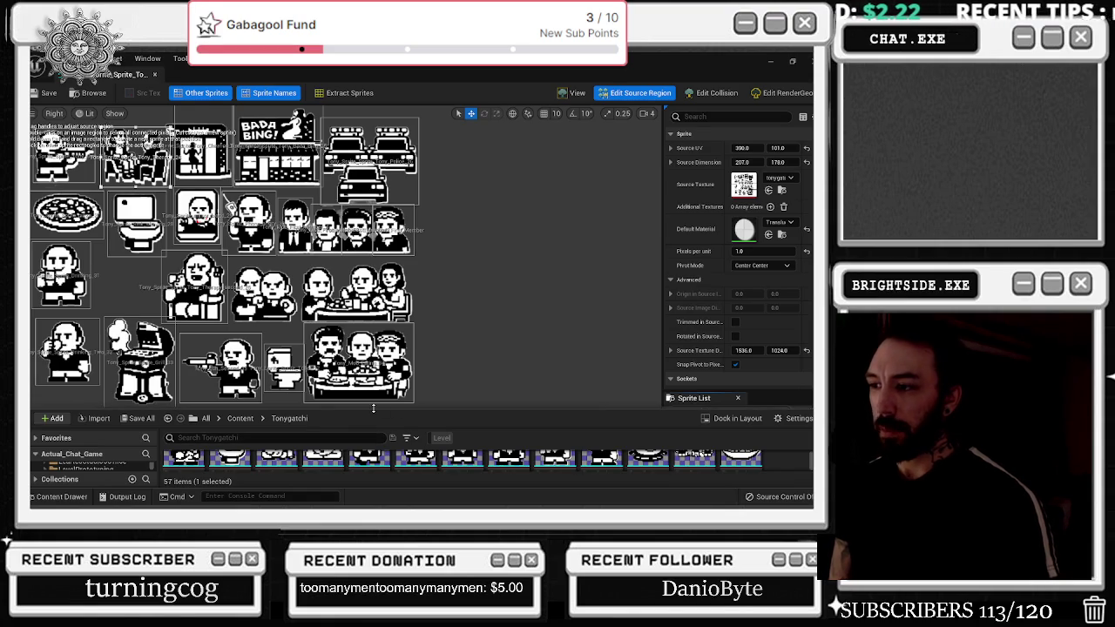
drag(373, 409, 390, 224)
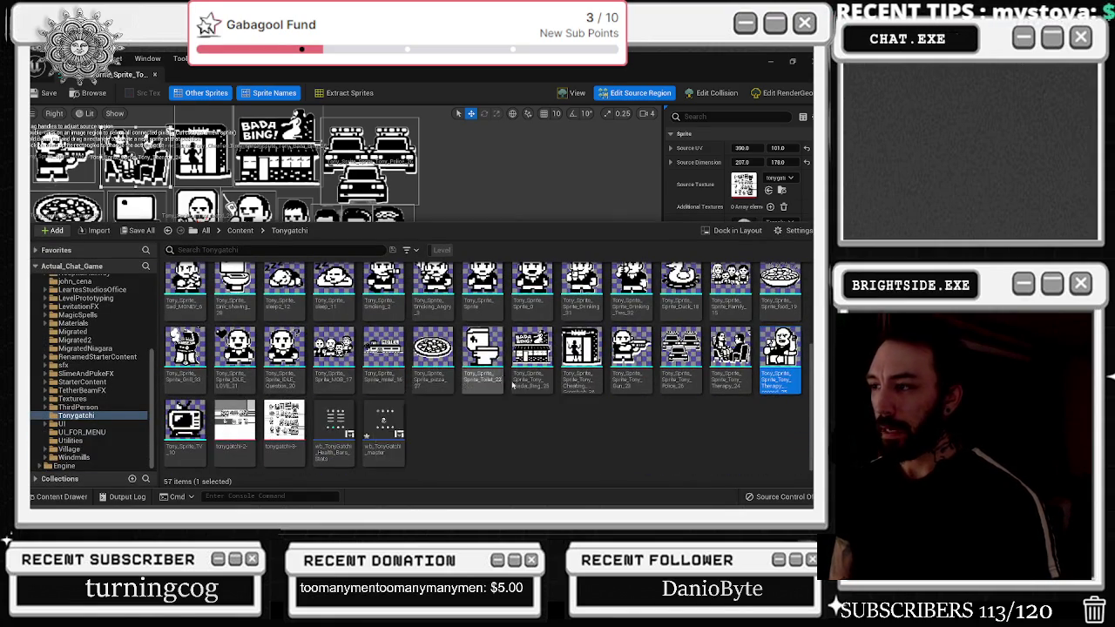
Select the Tony_Mob_Eating_34 sprite in the top row
scroll(514, 366, up, 2)
scroll(503, 360, up, 1)
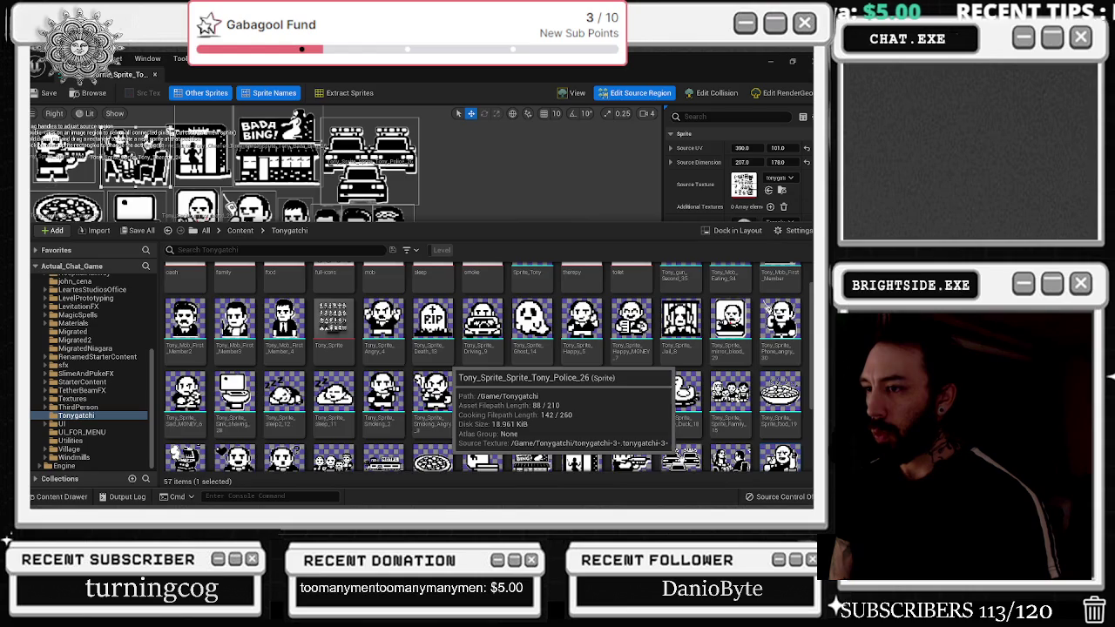
scroll(503, 361, up, 2)
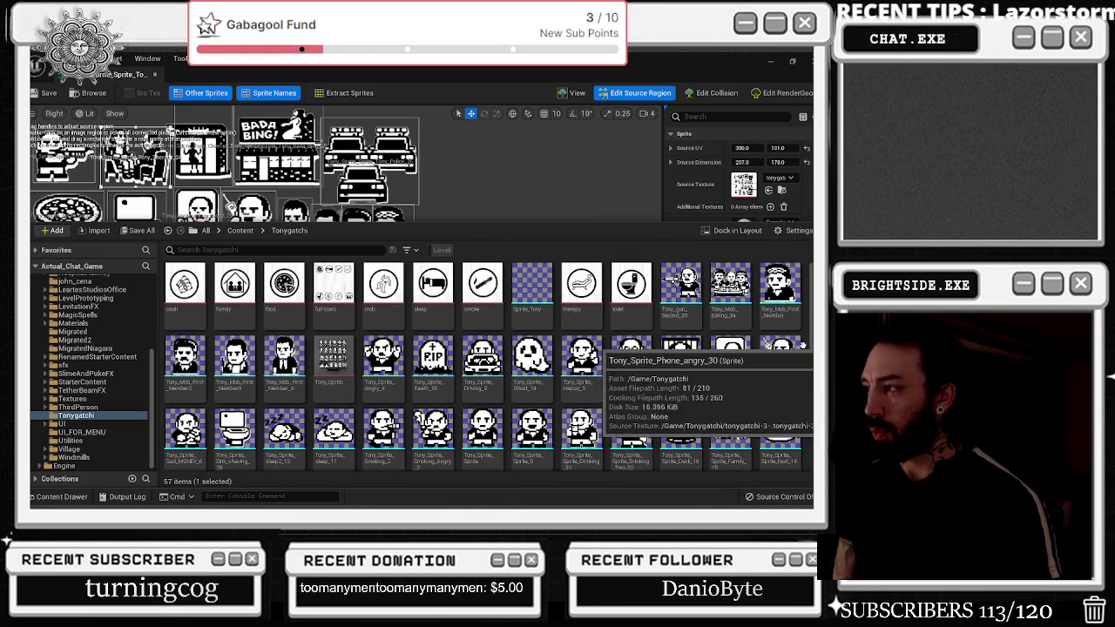
click(730, 287)
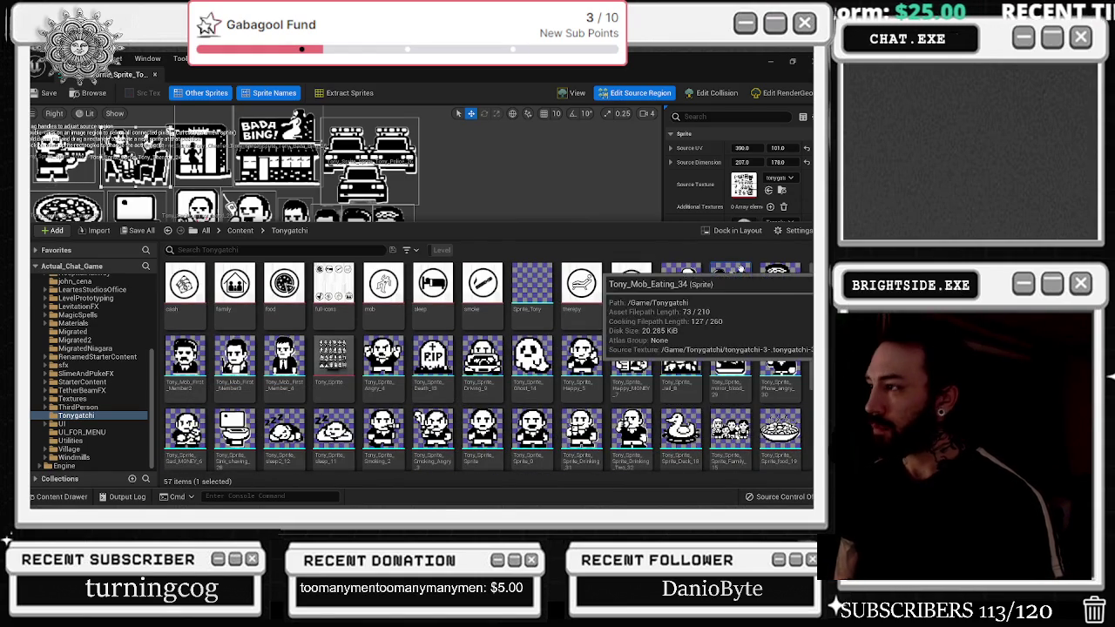
Duplicate Tony_Mob_Eating_34 as a new family eating sprite
right_click(730, 274)
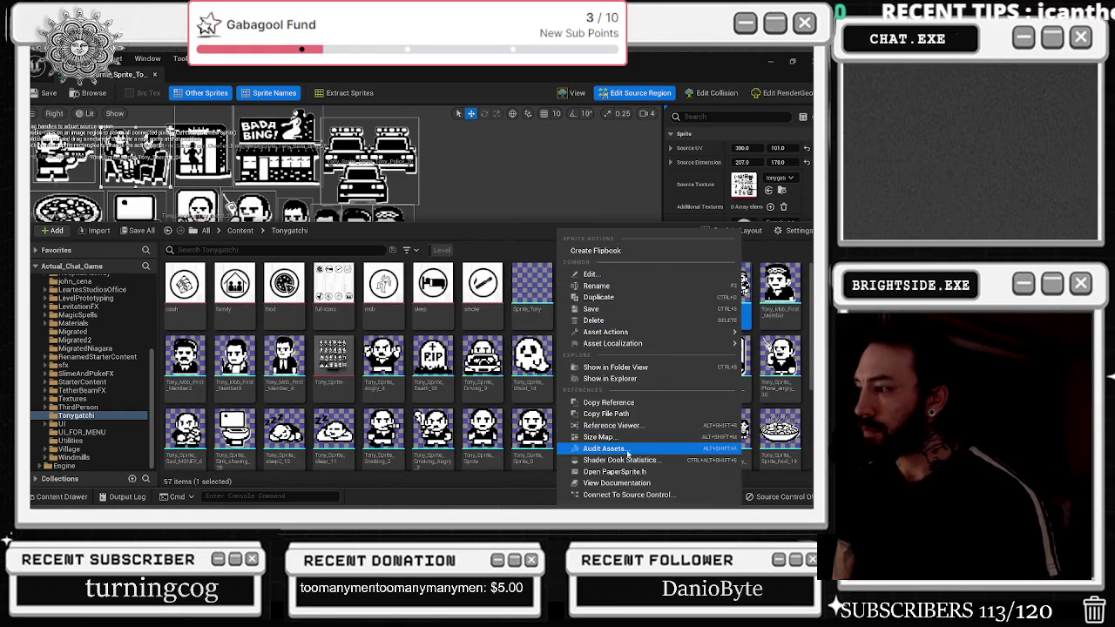
click(673, 297)
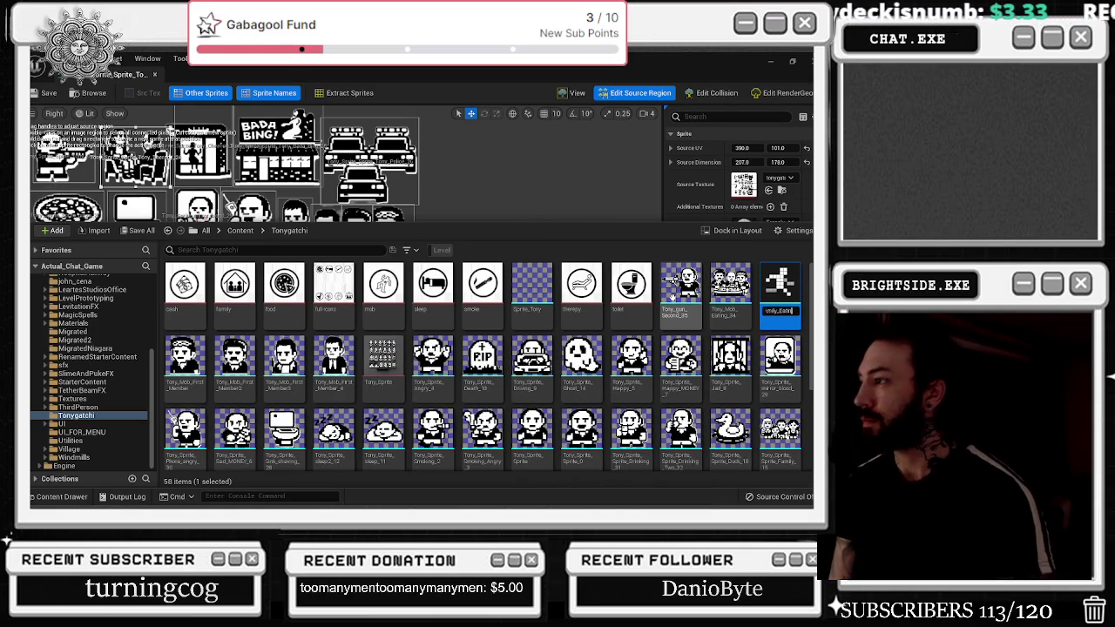
text(g)
key(Return)
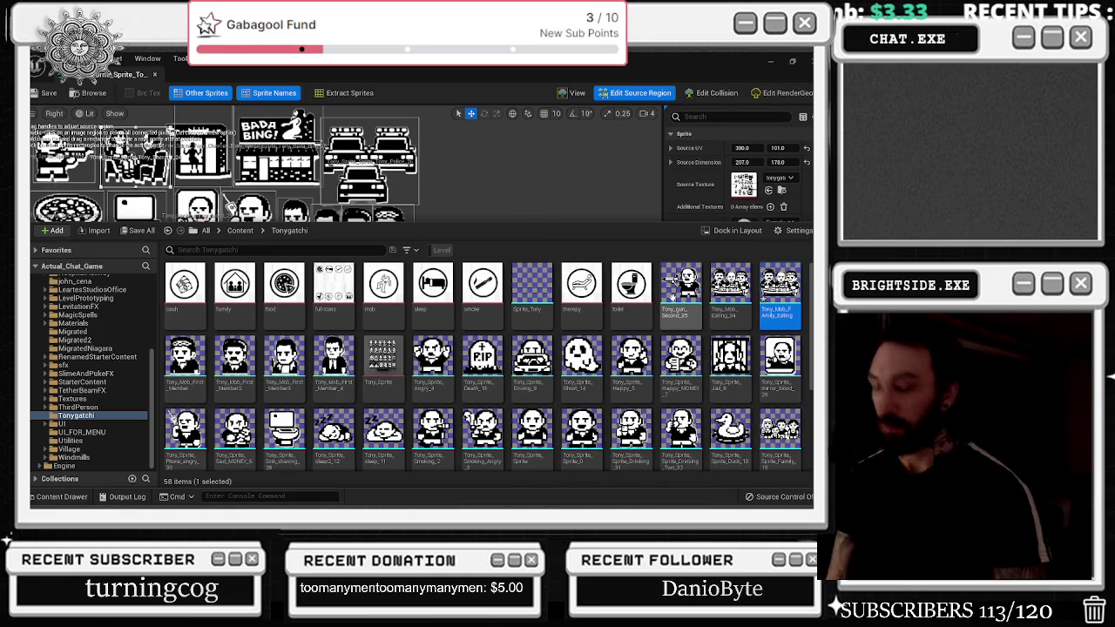
text(_Eating3)
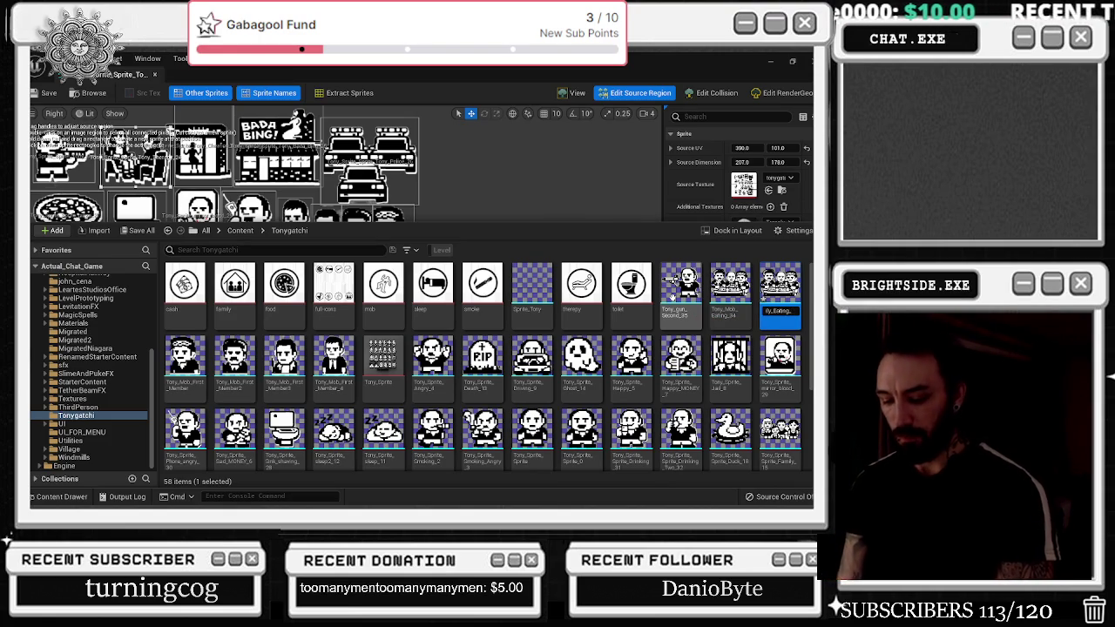
key(Return)
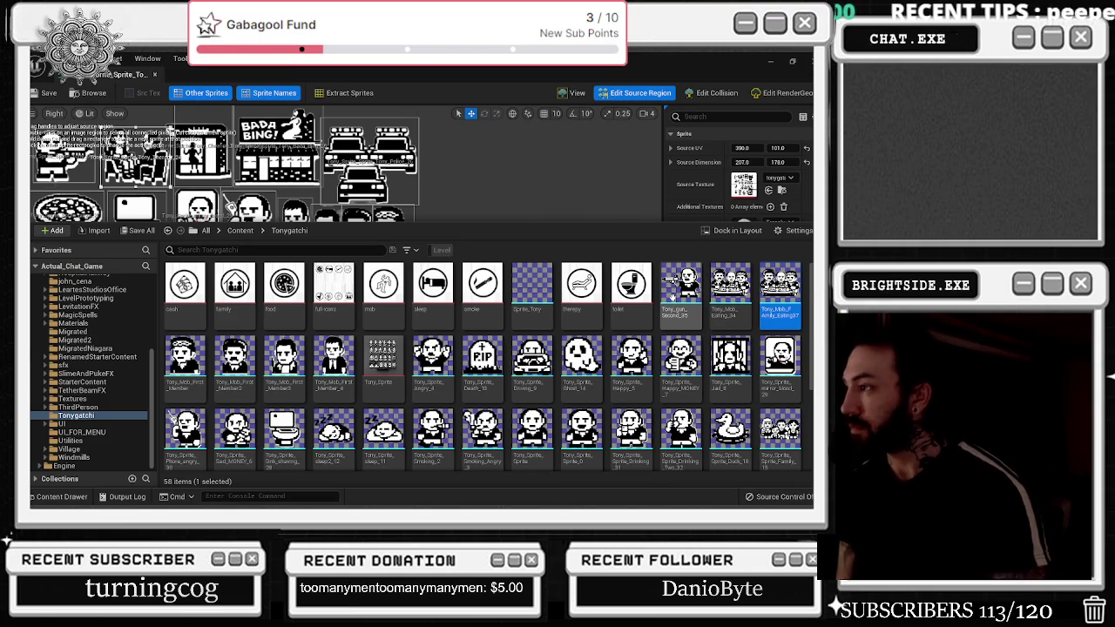
Rename the duplicate to end in _37 and open it in the sprite editor
key(F2)
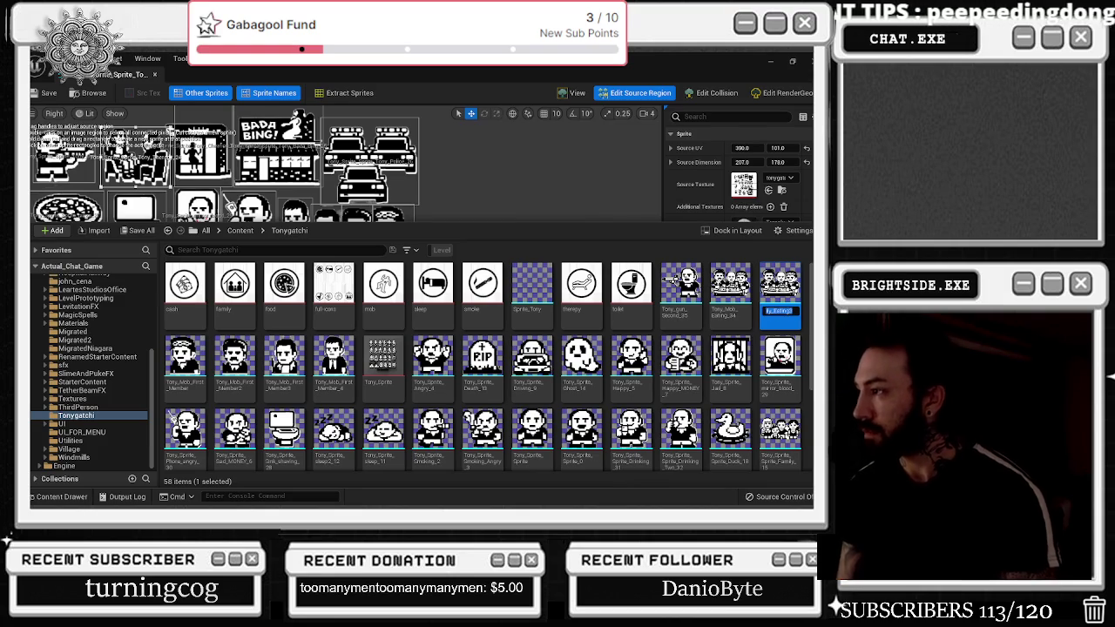
key(Return)
key(Down)
key(Left)
key(F2)
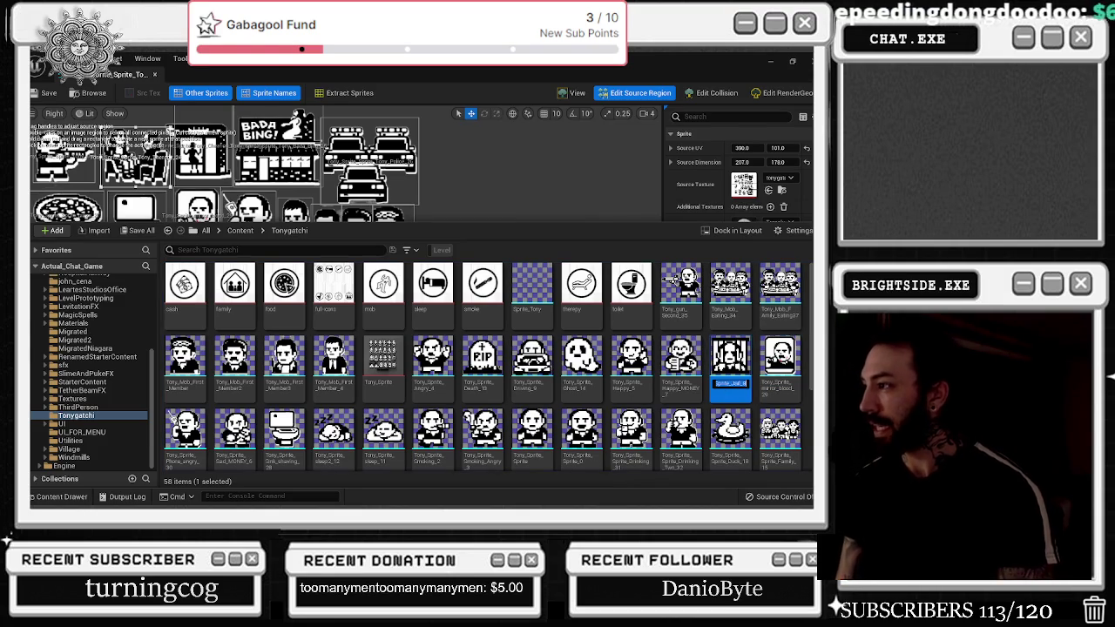
key(Return)
key(Up)
key(Right)
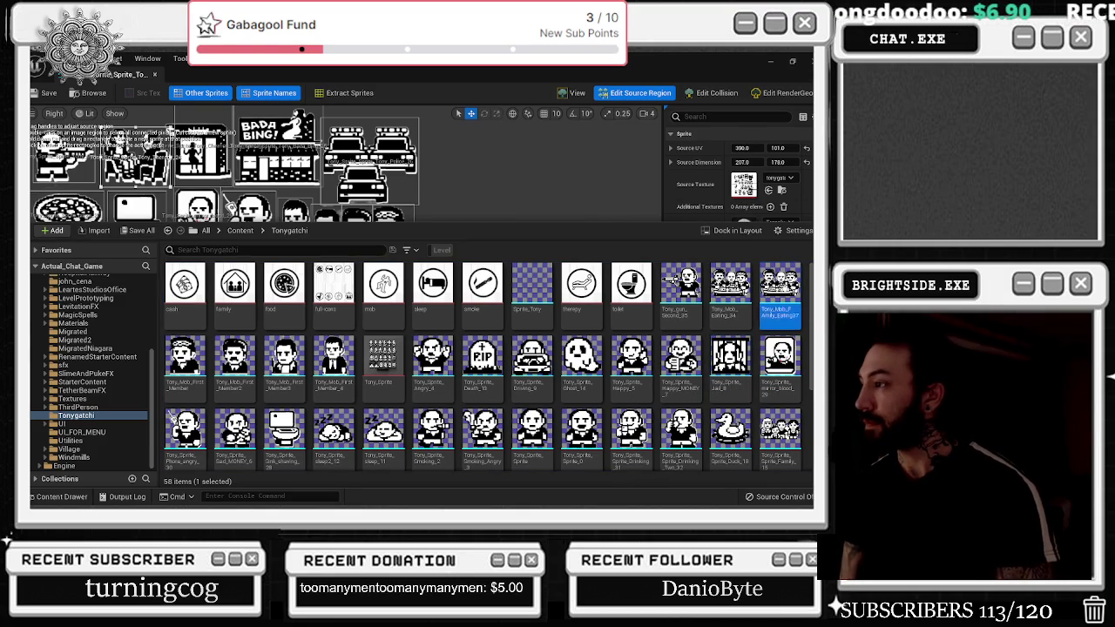
key(F2)
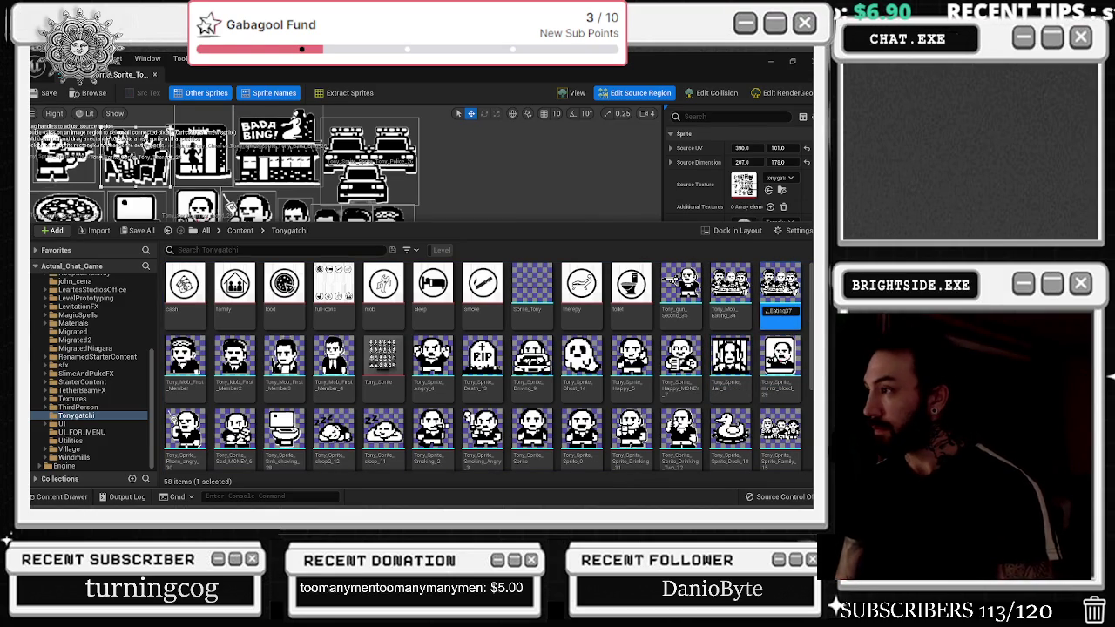
text(7)
key(Return)
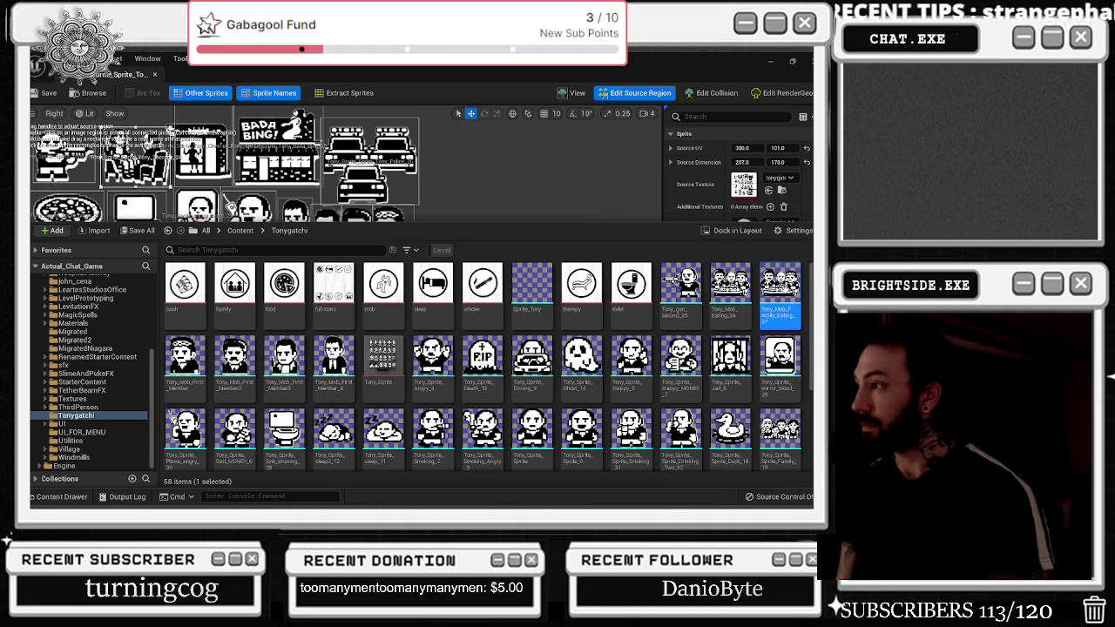
key(Return)
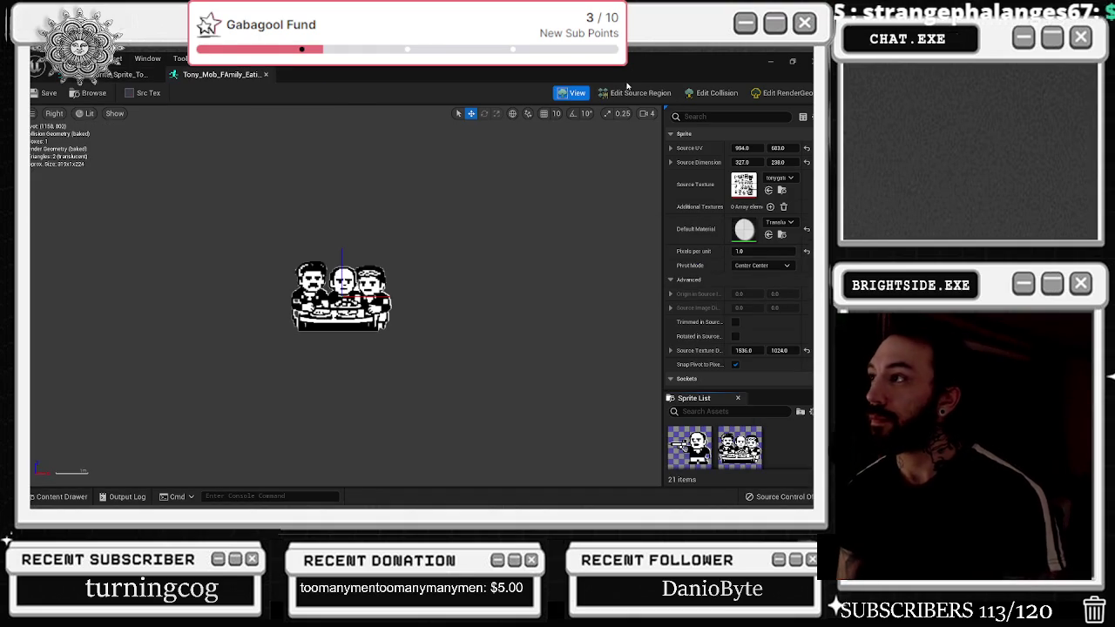
Reposition and trim the sprite's source region over the family-at-table scene
click(631, 91)
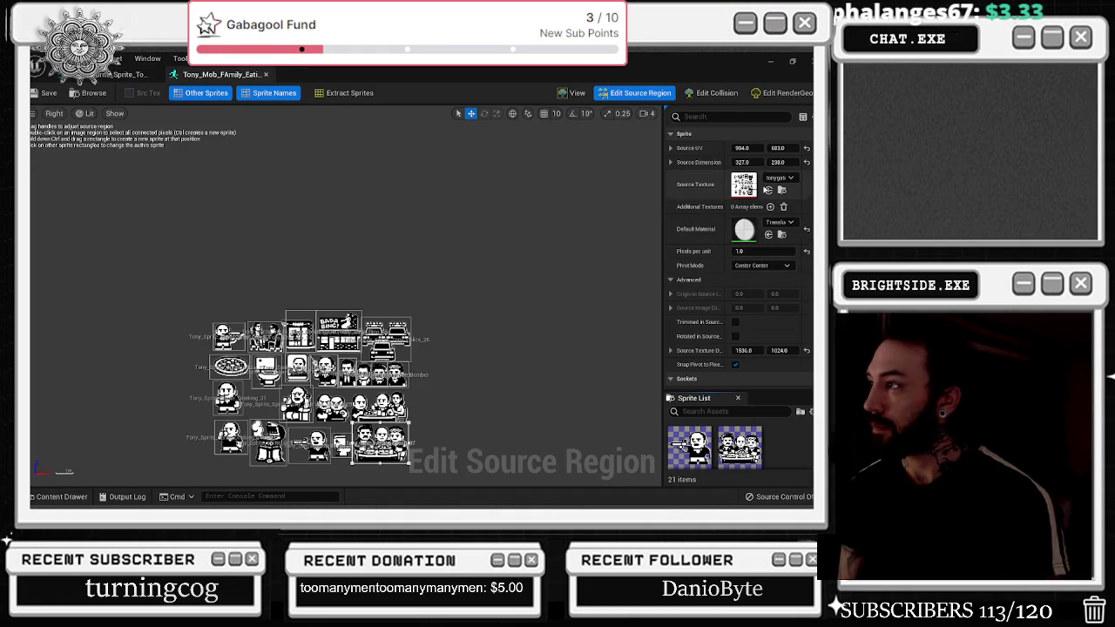
drag(778, 148, 740, 153)
scroll(447, 374, up, 5)
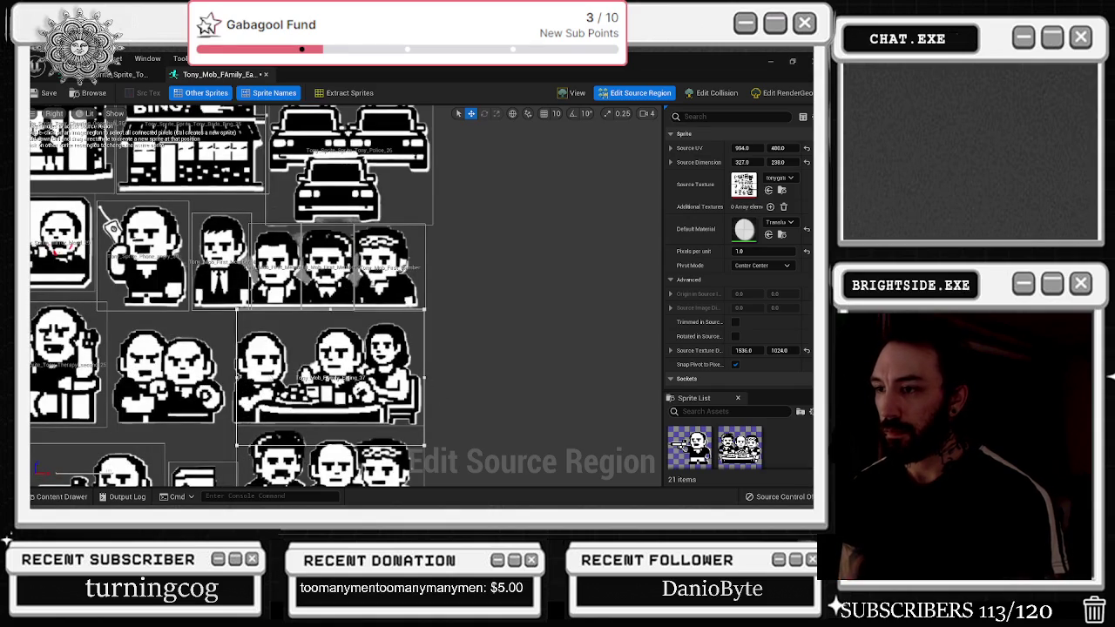
drag(236, 366, 225, 366)
drag(747, 148, 797, 148)
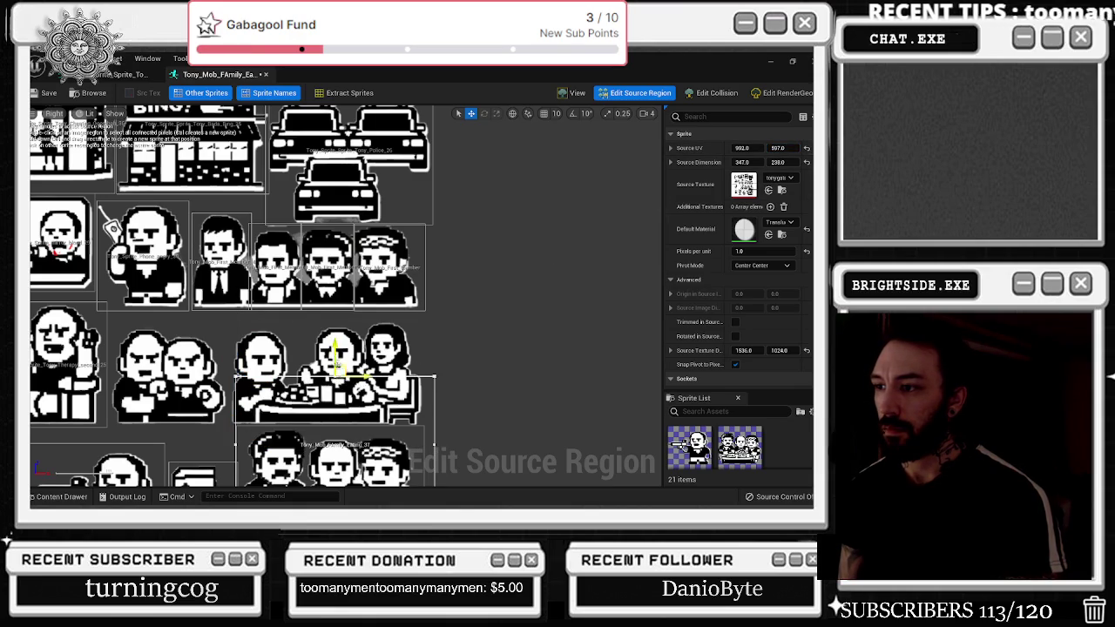
mouse_move(338, 378)
mouse_down()
mouse_move(337, 427)
mouse_move(348, 319)
mouse_up()
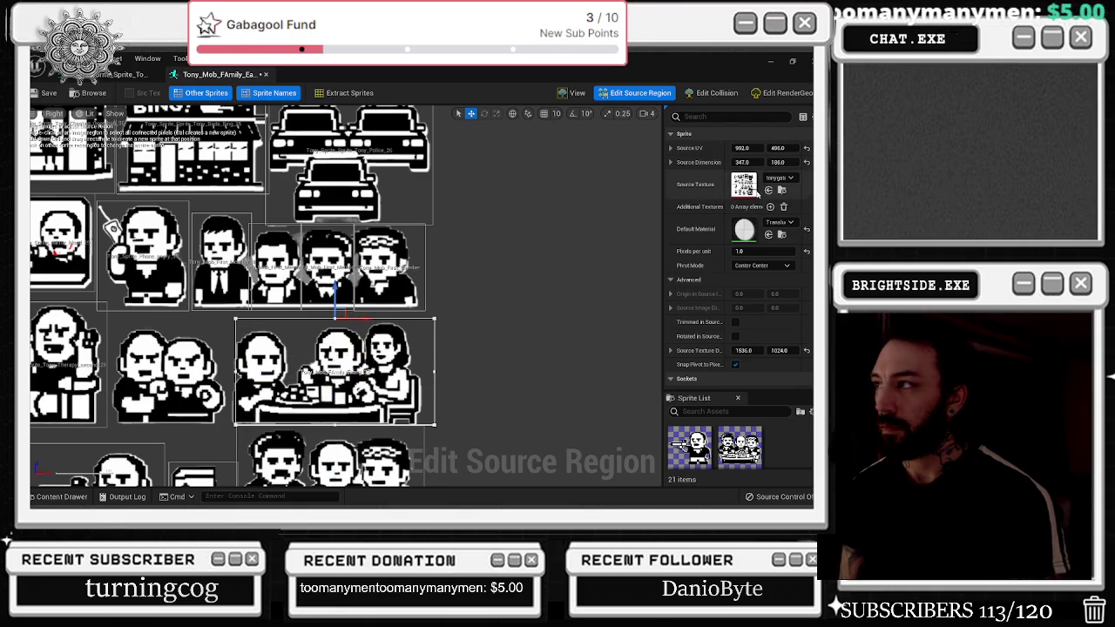
drag(742, 148, 740, 148)
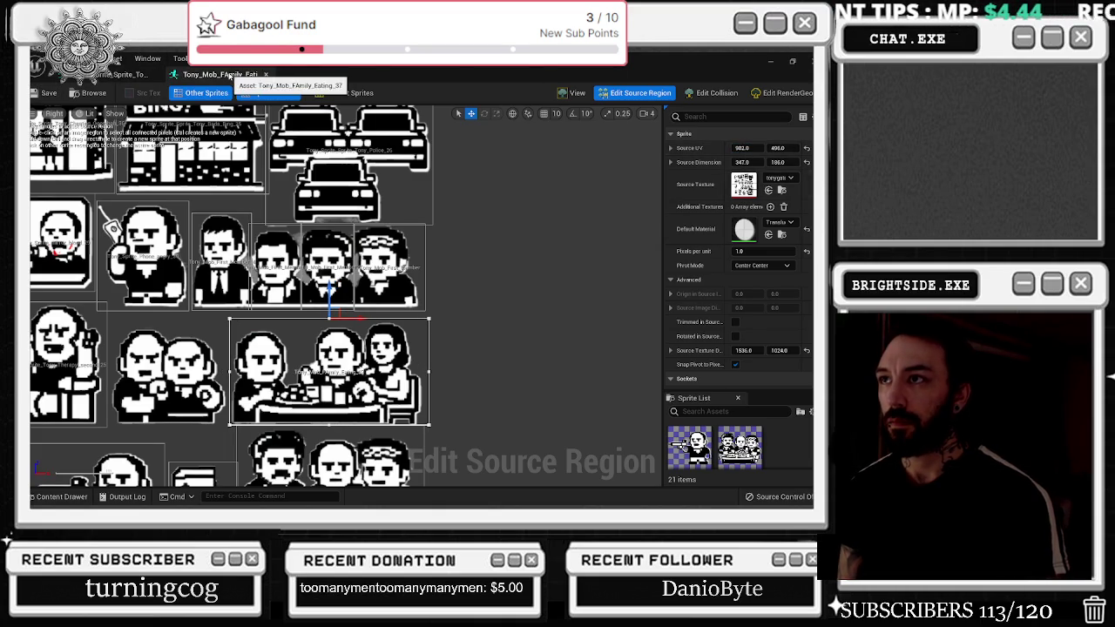
Shift the source region to X 972, verify the crop, and close the sprite editor
click(571, 92)
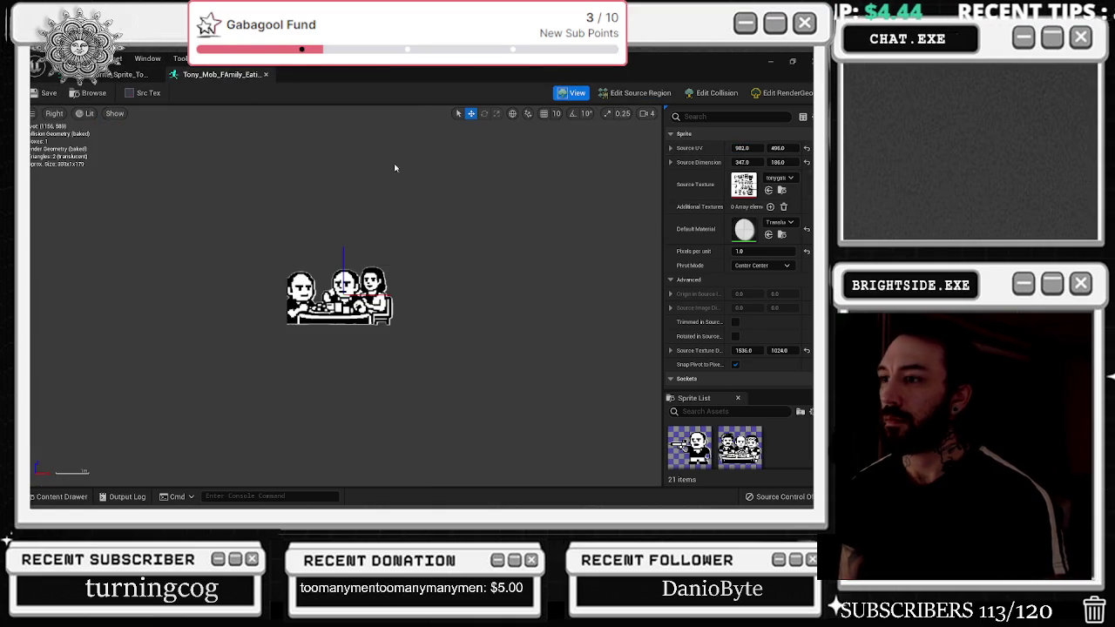
click(636, 93)
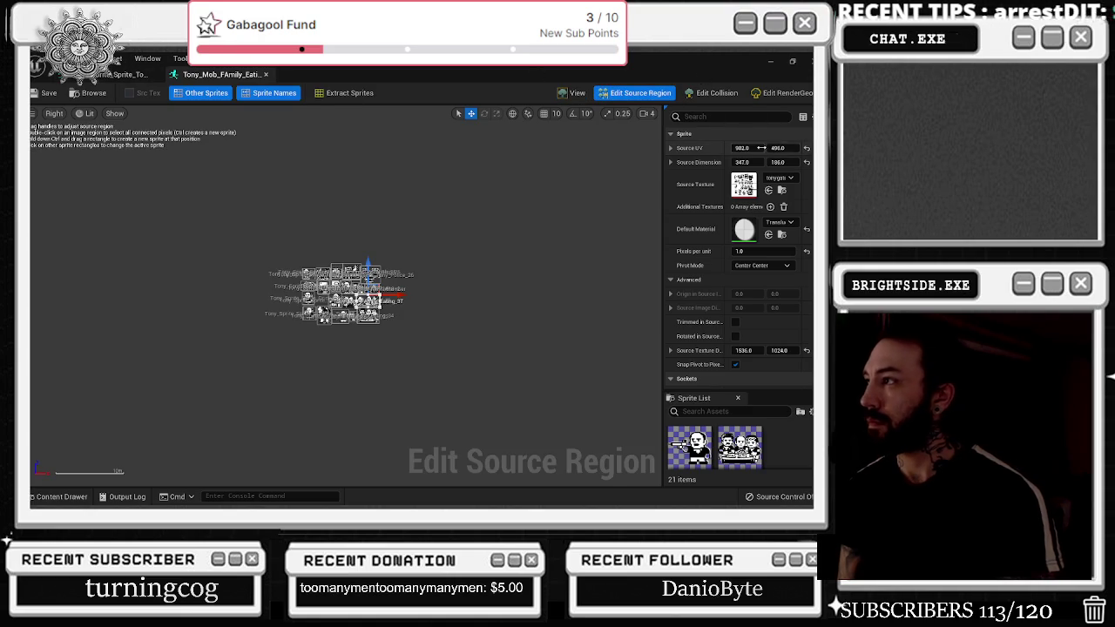
scroll(263, 321, up, 5)
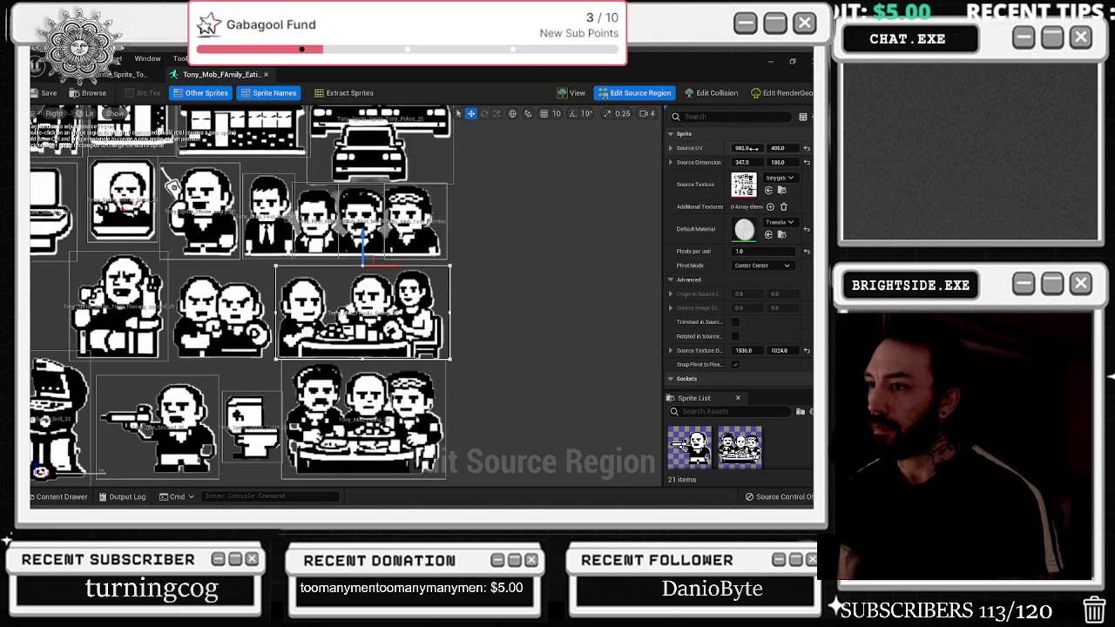
drag(741, 149, 732, 148)
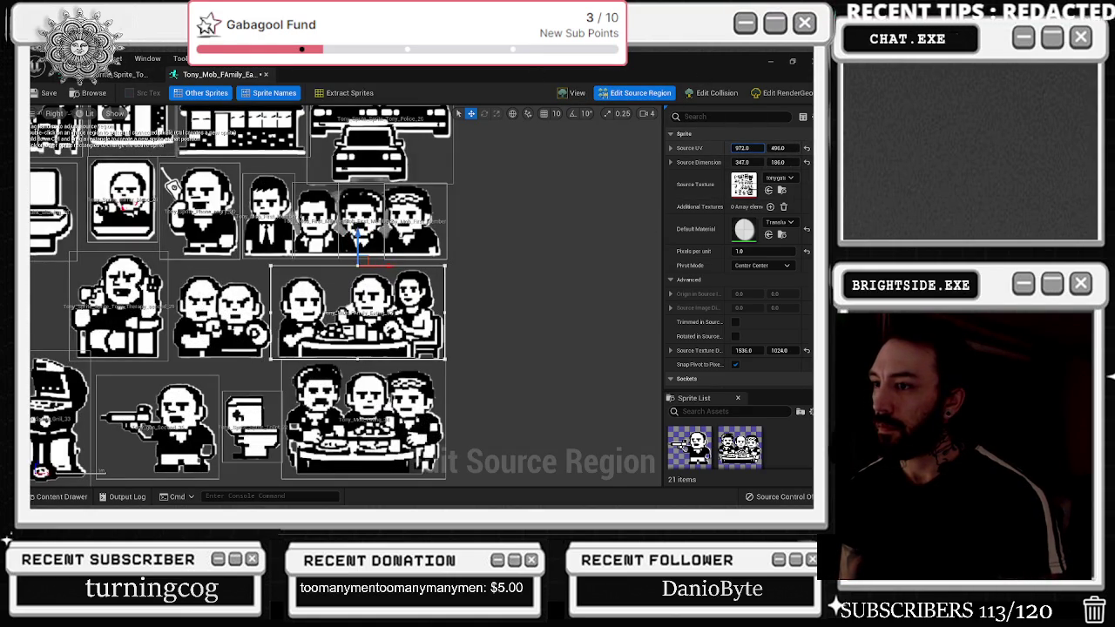
click(575, 92)
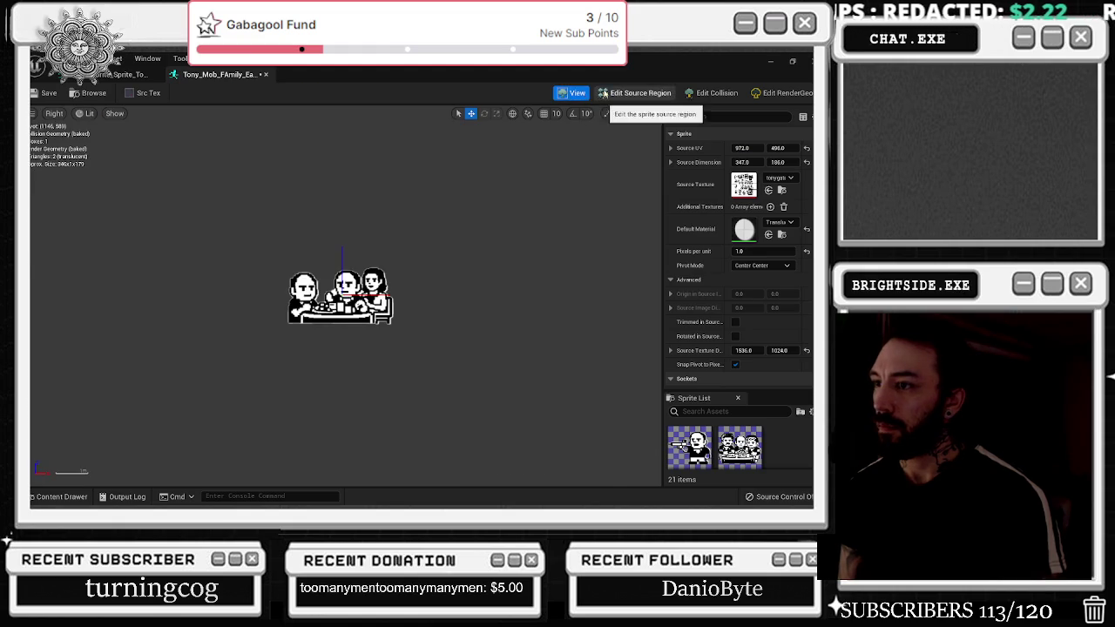
click(635, 93)
click(118, 74)
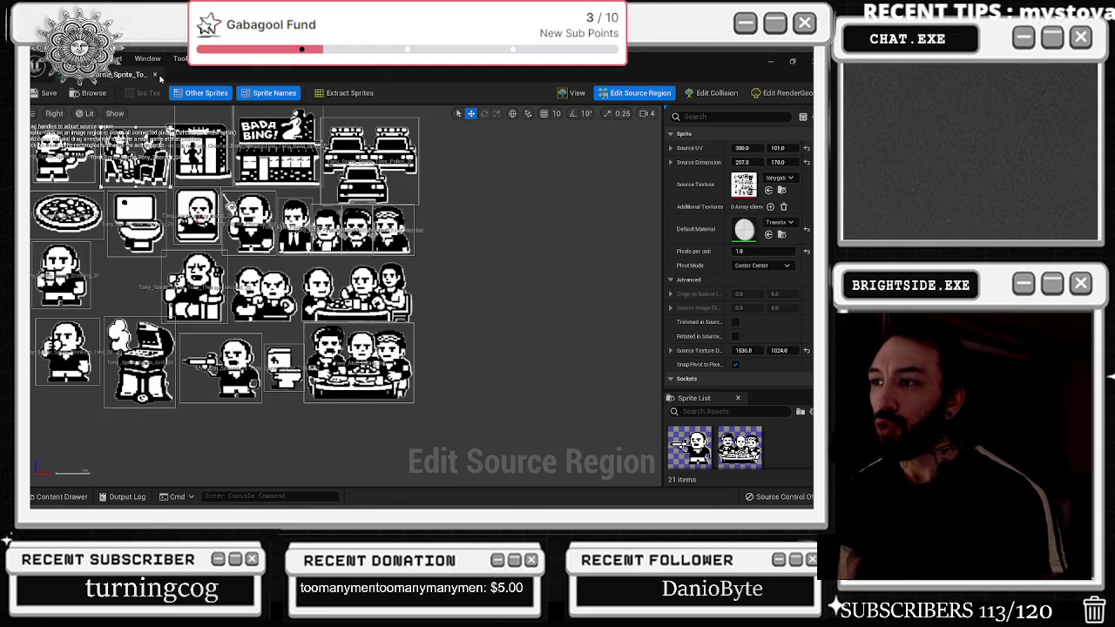
click(154, 75)
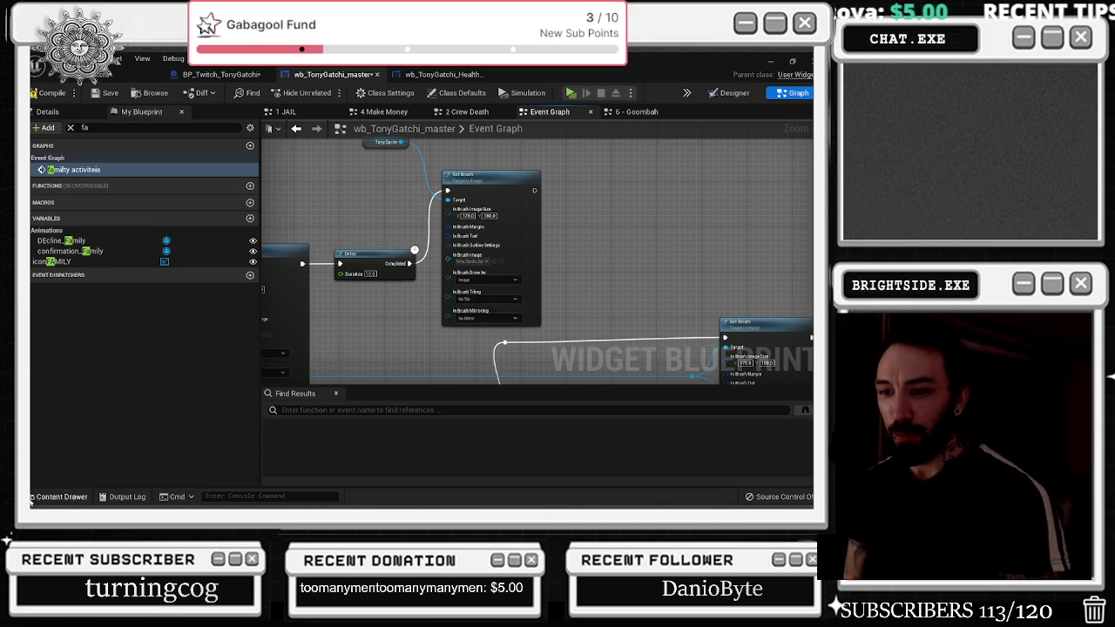
Assign Tony_Mob_FAmily_Eating_37 as the Set Brush node's brush image
click(62, 497)
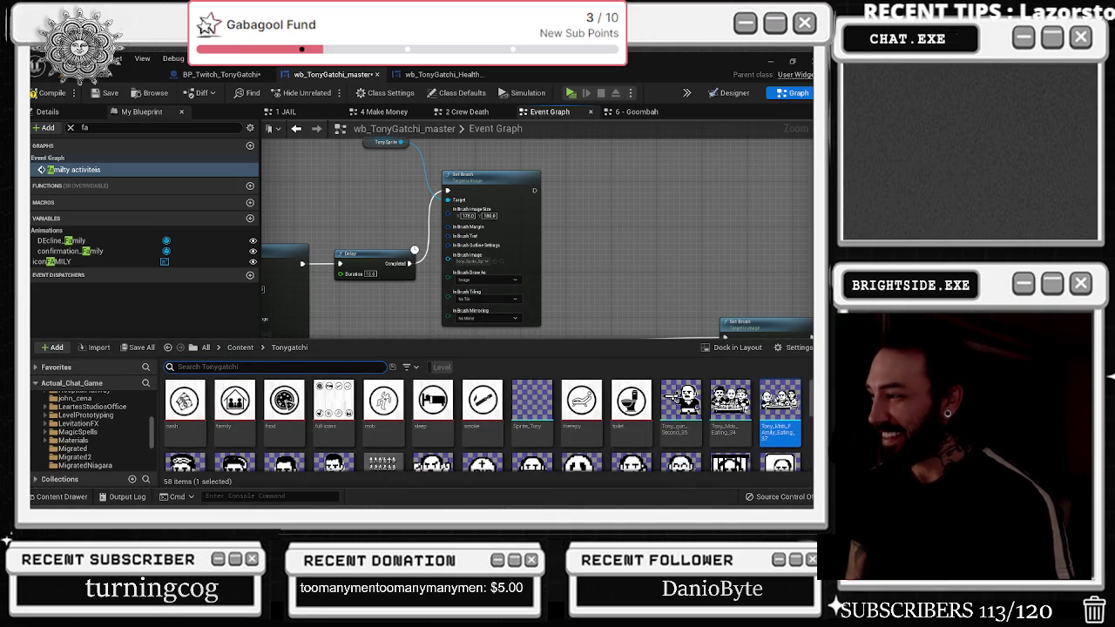
click(495, 262)
click(501, 261)
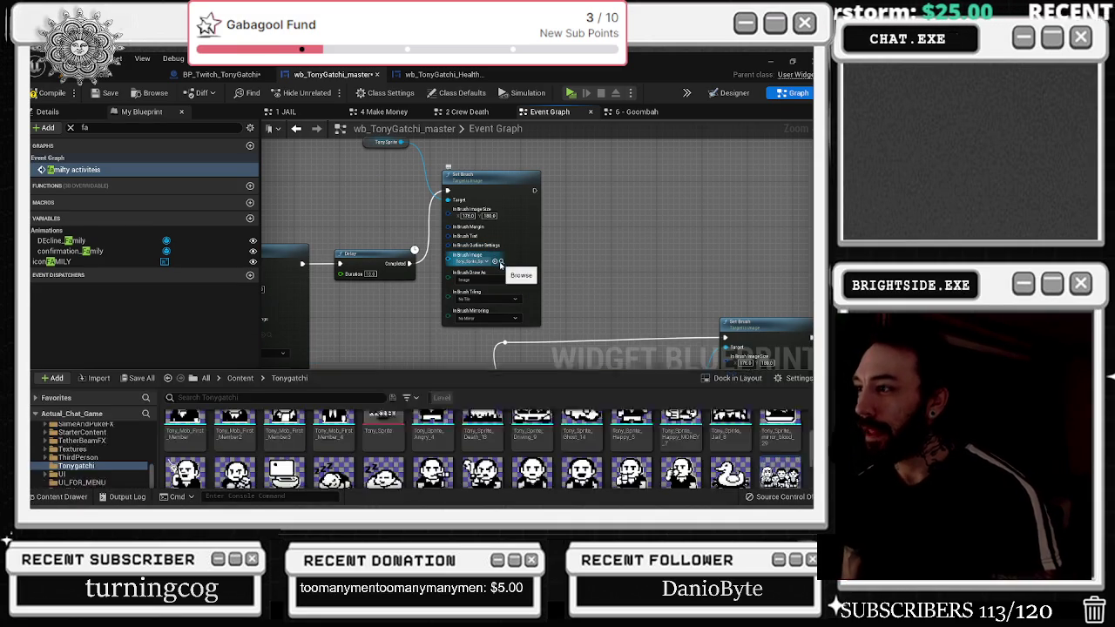
scroll(702, 430, up, 2)
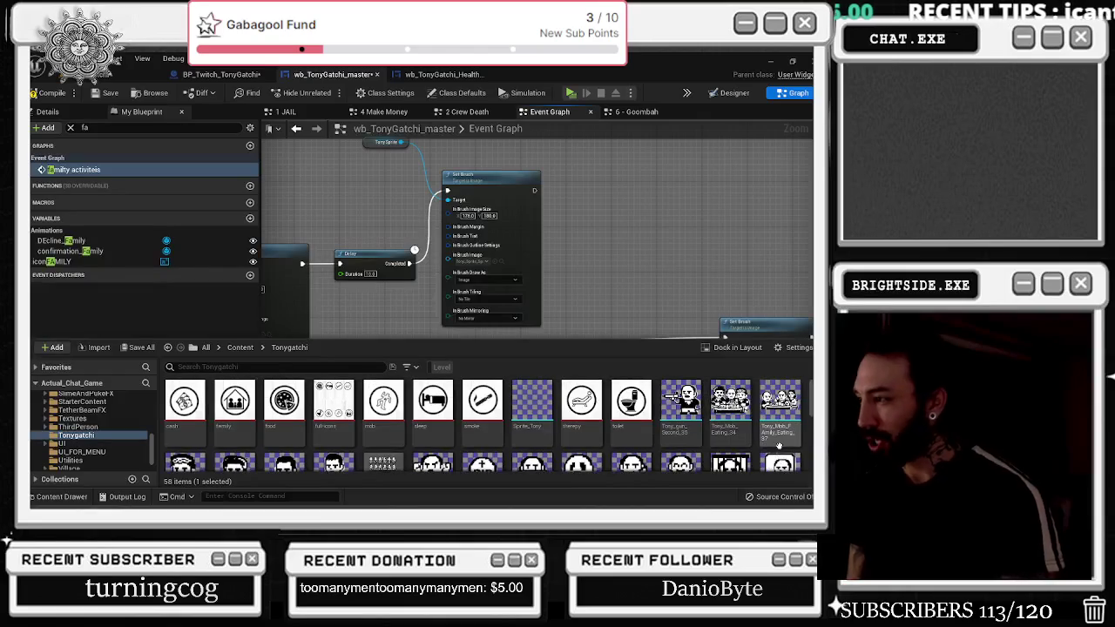
mouse_move(779, 402)
mouse_down()
mouse_move(549, 325)
mouse_move(474, 260)
mouse_up()
scroll(580, 218, down, 2)
click(566, 228)
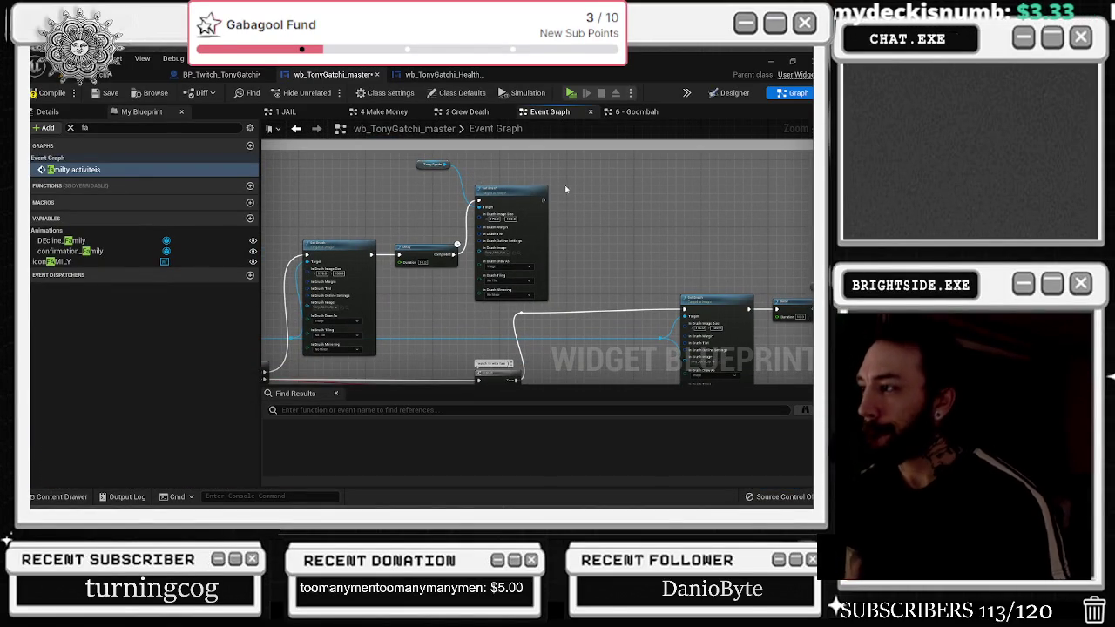
Pan and zoom the Event Graph to the Family activities stat-math nodes
drag(579, 220, 451, 182)
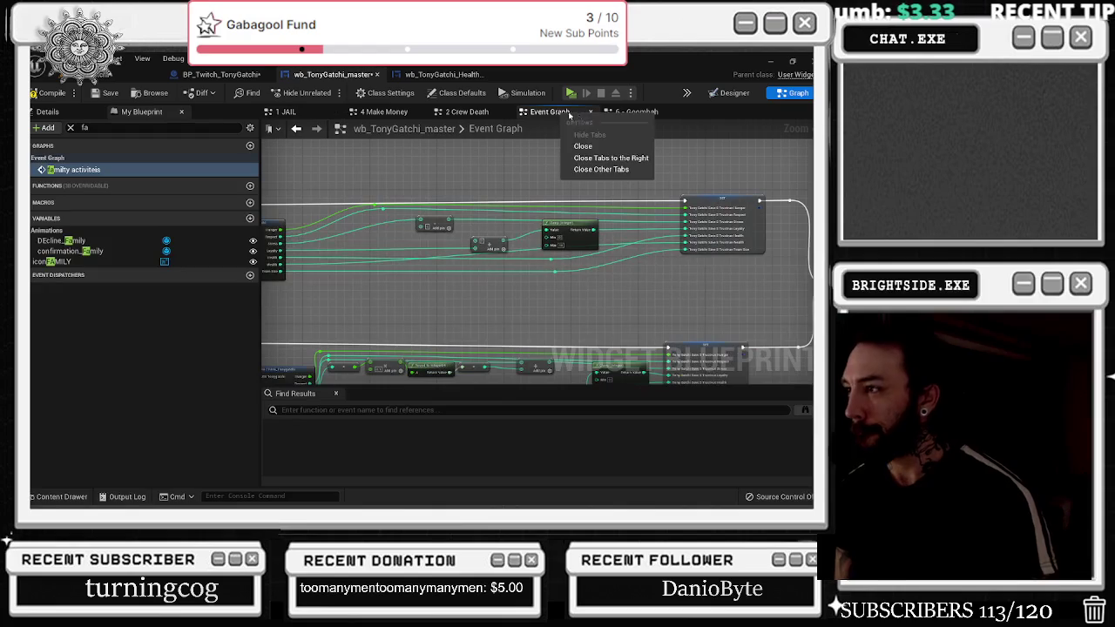
scroll(451, 182, down, 3)
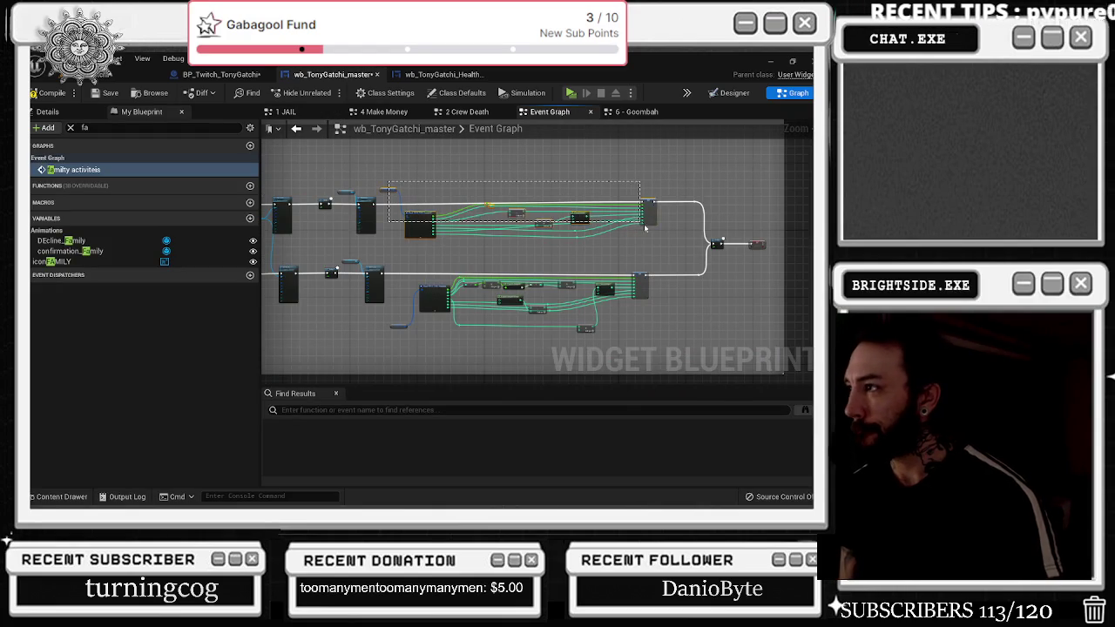
drag(665, 244, 693, 316)
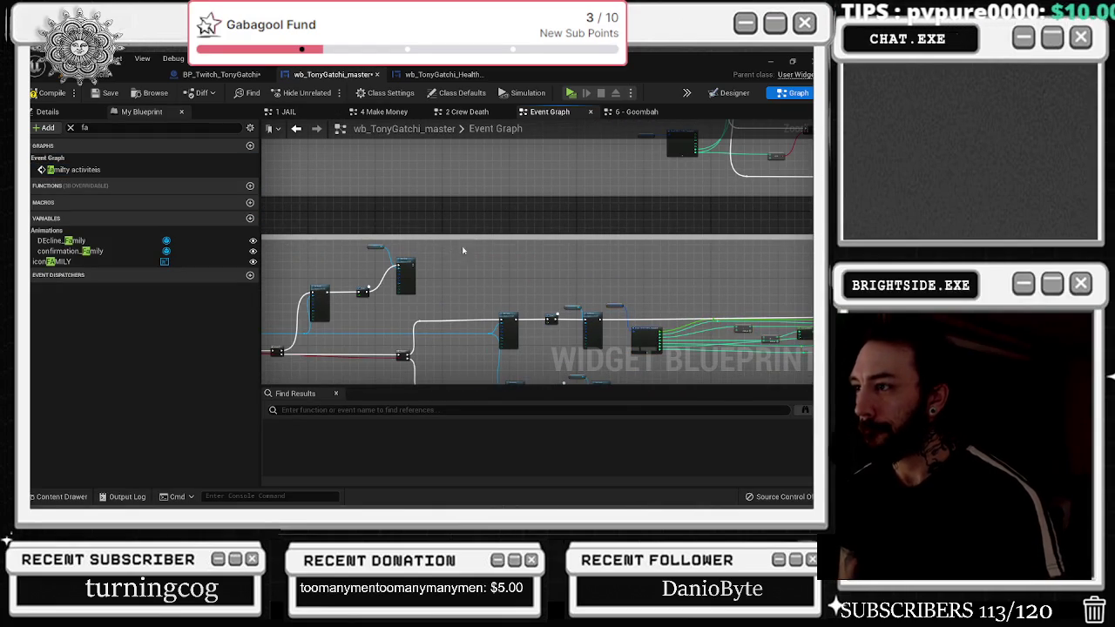
drag(463, 251, 687, 273)
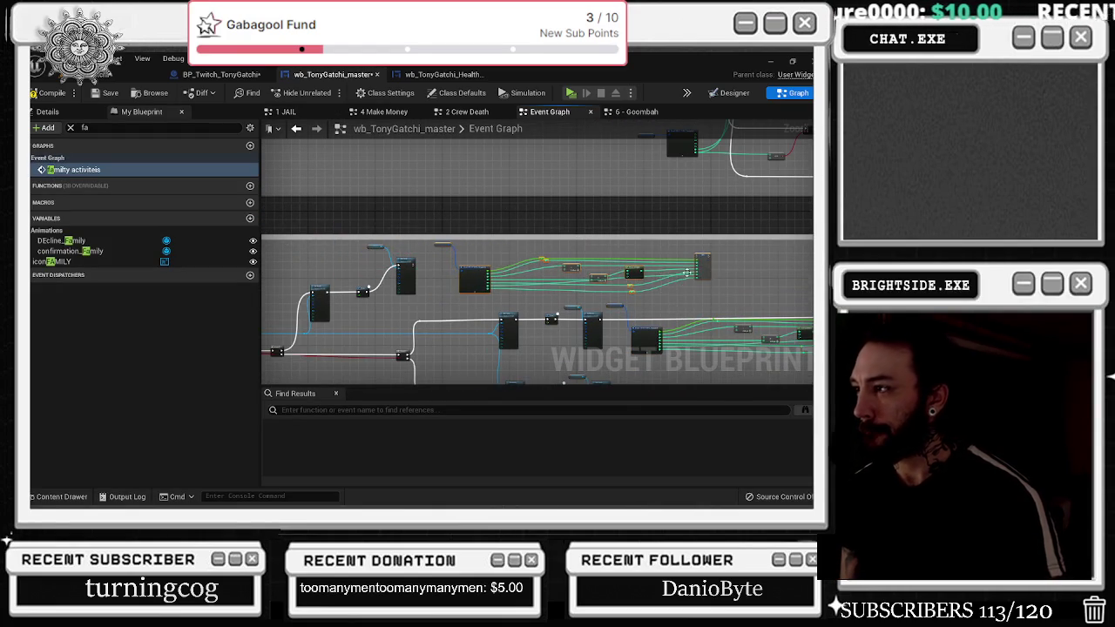
Rearrange the Add and Clamp nodes and reroute points in the family stat math
scroll(688, 273, up, 4)
mouse_move(365, 248)
mouse_down()
mouse_move(488, 278)
mouse_move(707, 231)
mouse_move(727, 259)
mouse_move(784, 229)
mouse_move(807, 235)
mouse_move(683, 253)
mouse_up()
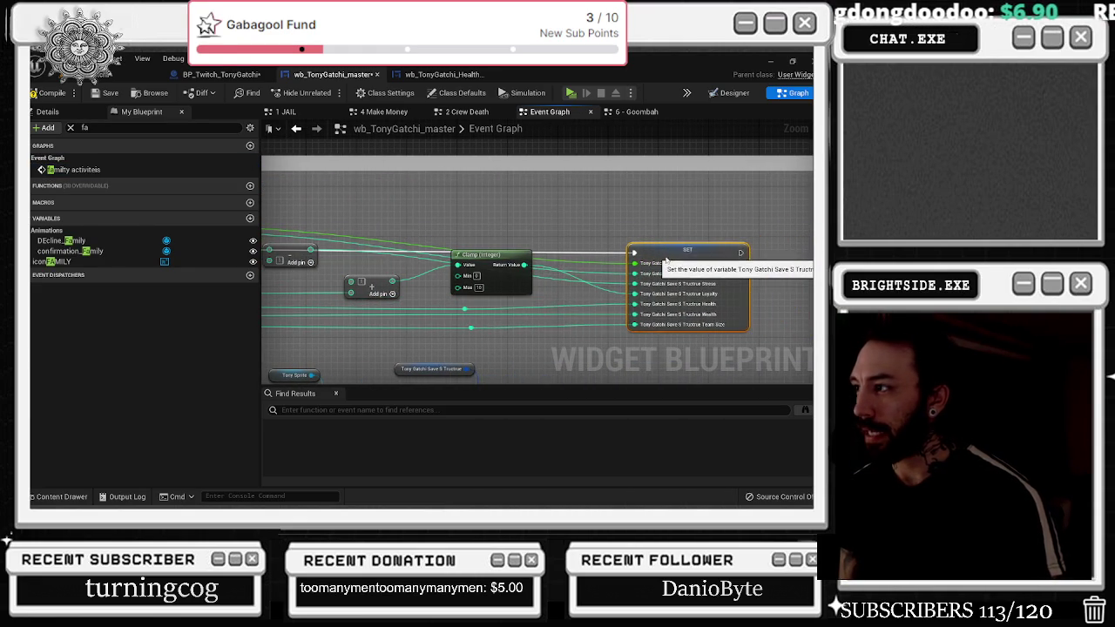
drag(702, 225, 737, 224)
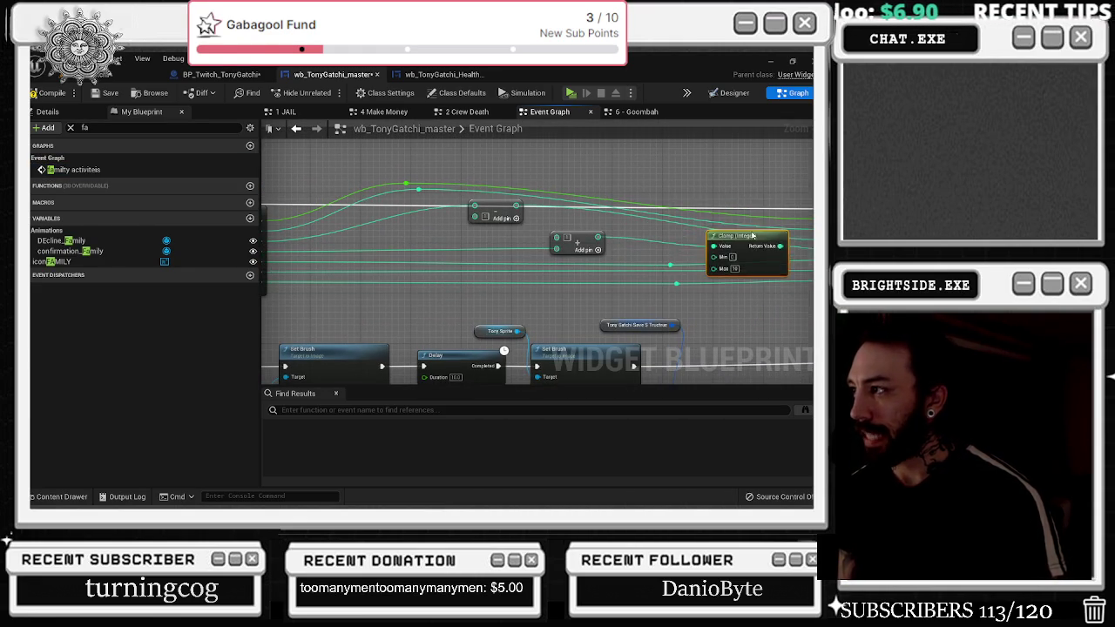
mouse_move(498, 181)
mouse_down()
mouse_move(537, 204)
mouse_move(466, 251)
mouse_move(516, 243)
mouse_up()
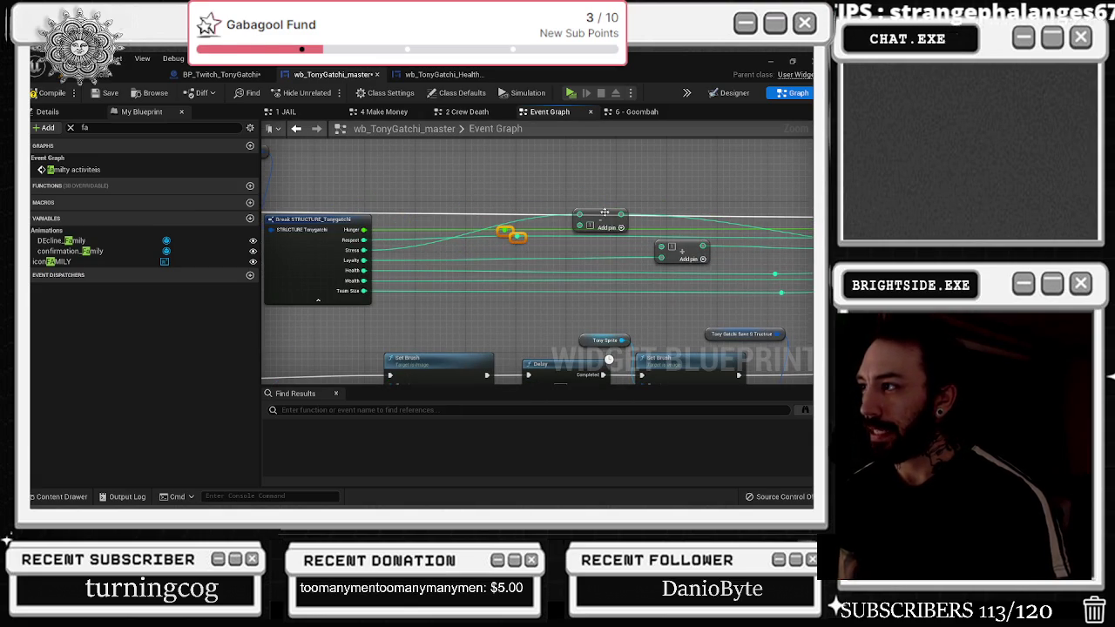
drag(605, 212, 558, 242)
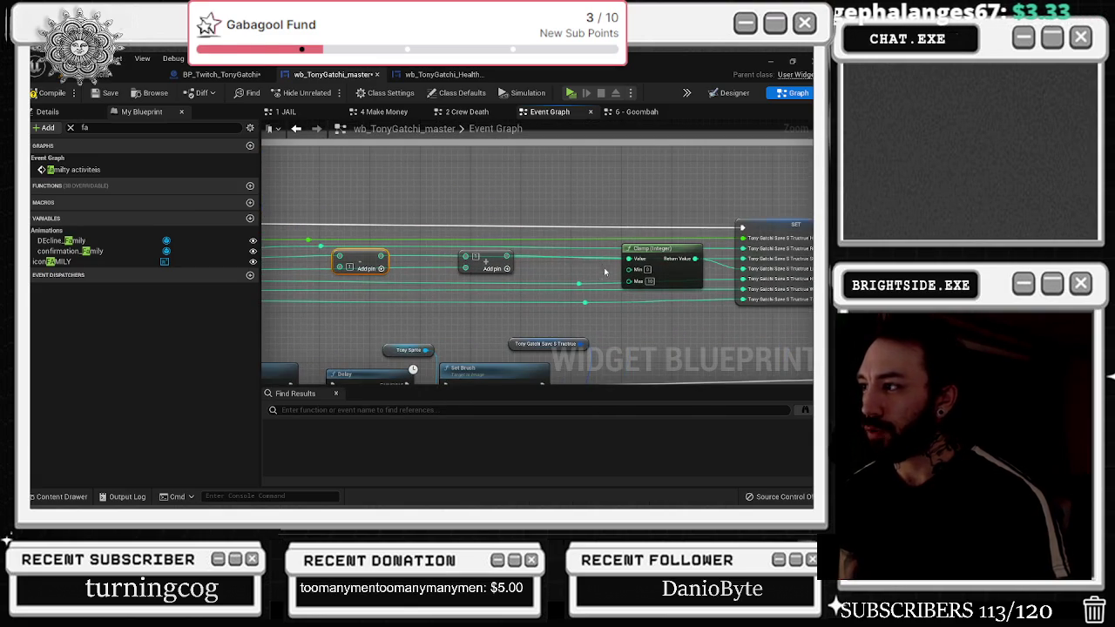
drag(605, 272, 509, 253)
drag(392, 237, 430, 237)
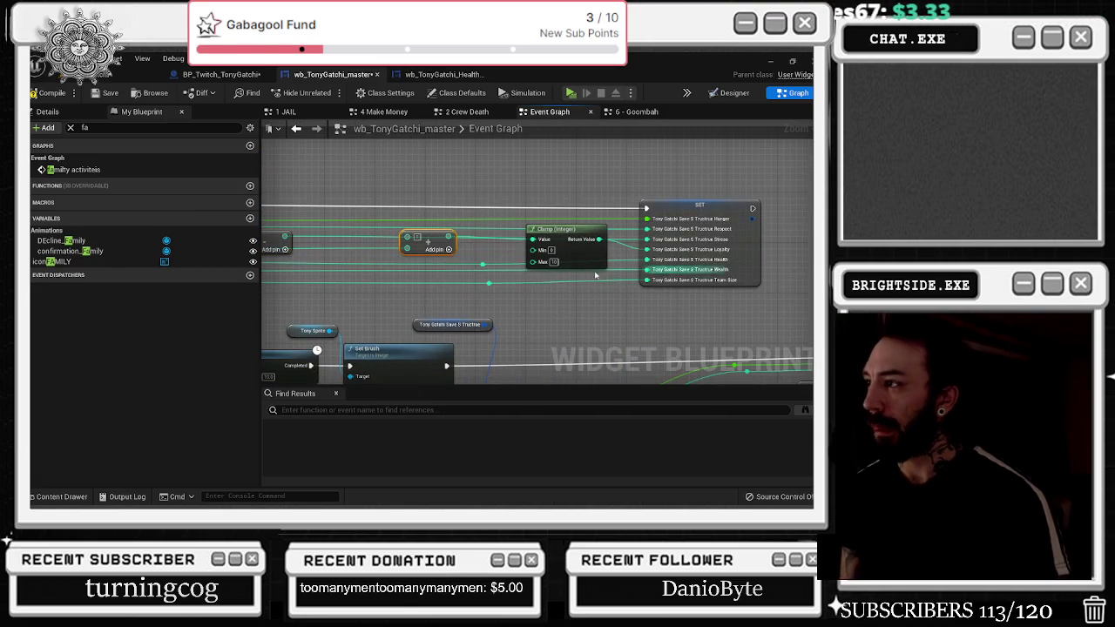
mouse_move(595, 275)
mouse_down()
mouse_move(767, 302)
mouse_move(601, 261)
mouse_move(476, 287)
mouse_move(415, 281)
mouse_up()
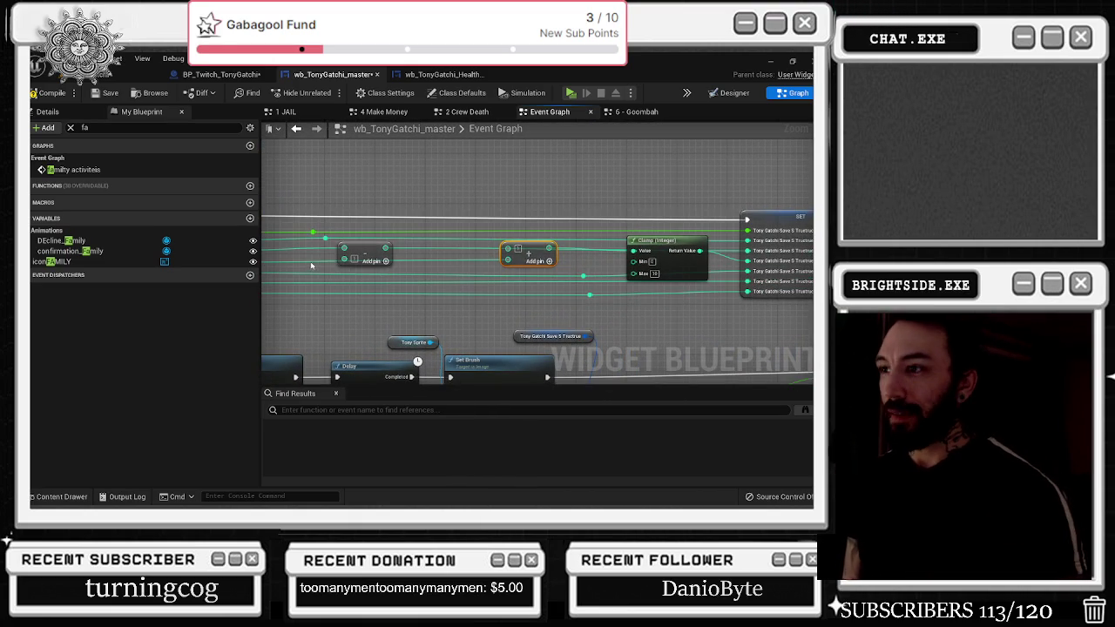
Add a Subtract node on a Break STRUCTURE stat and connect it to the SET node
drag(312, 232, 354, 193)
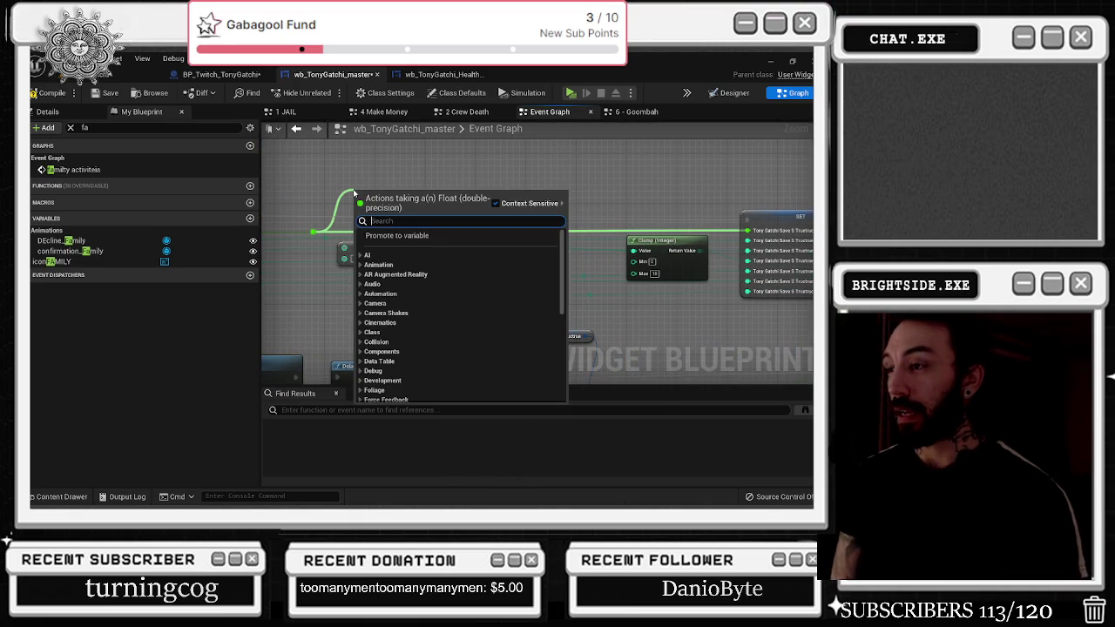
text(-)
key(Return)
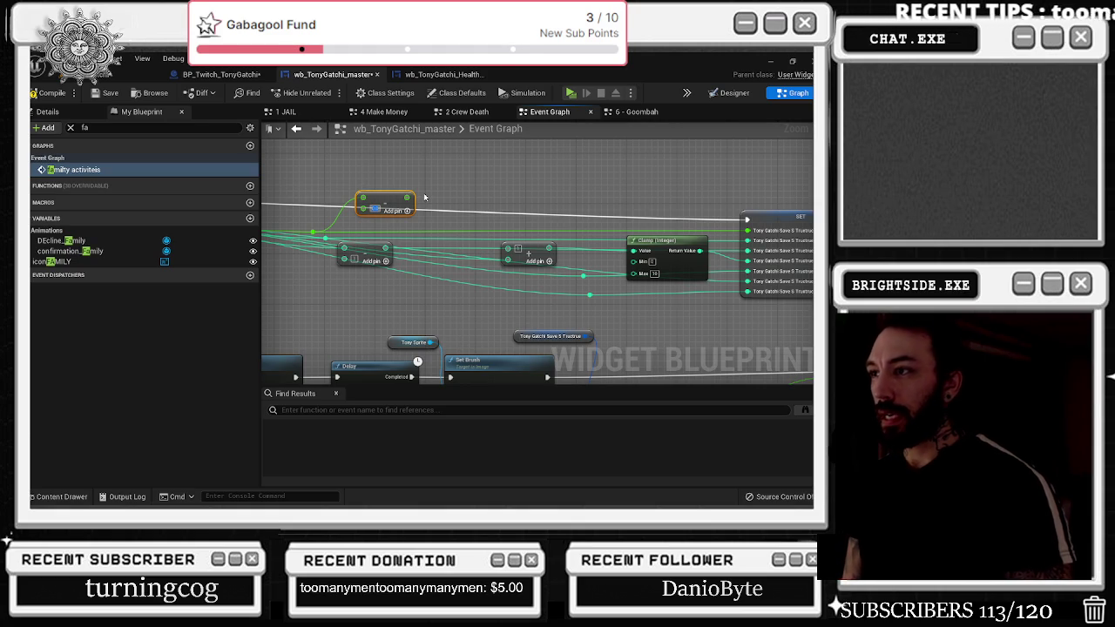
key(Return)
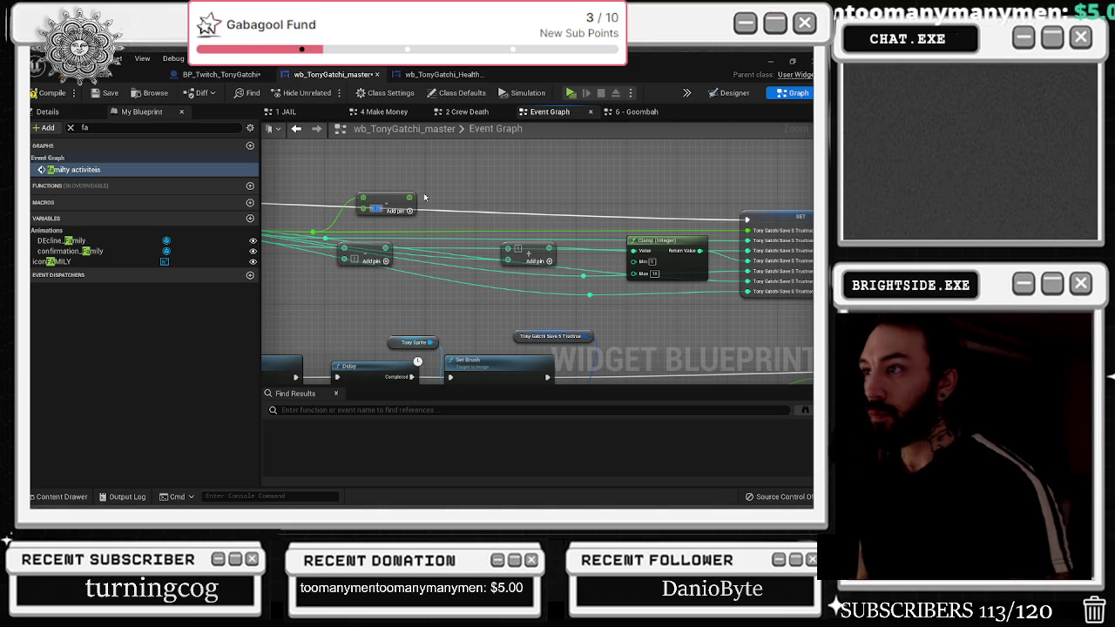
mouse_move(388, 199)
mouse_down()
mouse_move(388, 172)
mouse_move(794, 208)
mouse_move(730, 237)
mouse_up()
click(467, 112)
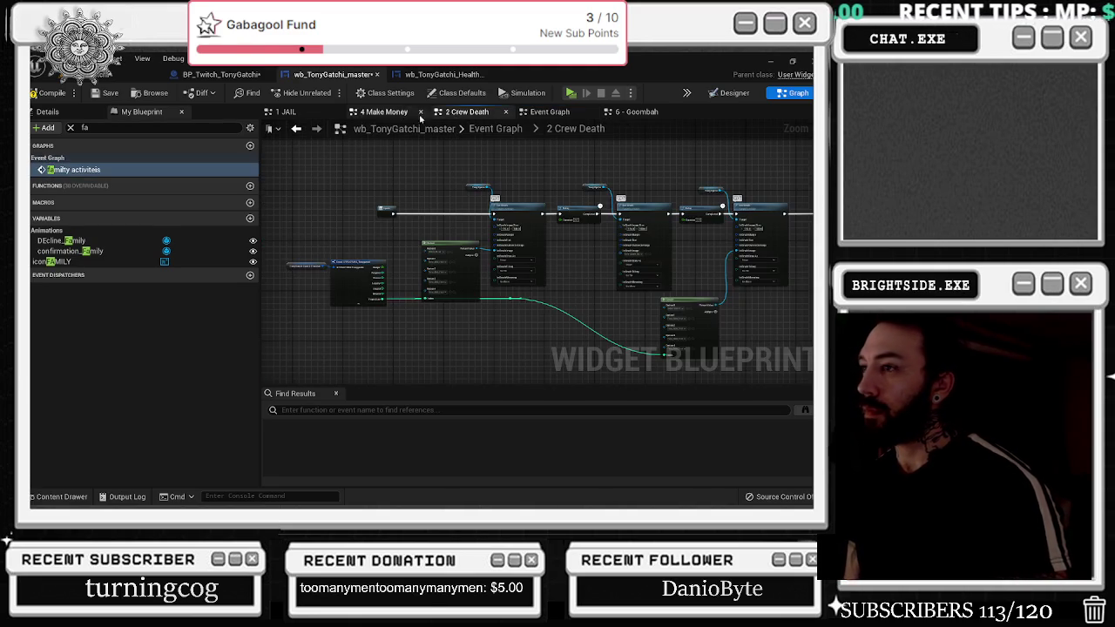
click(550, 111)
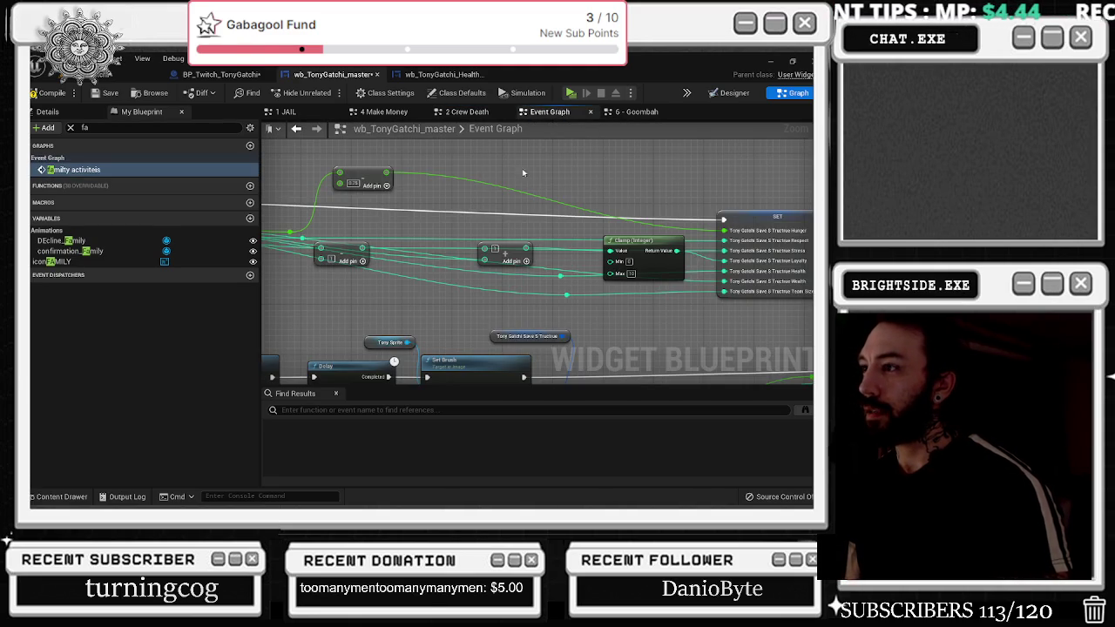
click(358, 181)
mouse_move(431, 191)
mouse_down()
mouse_move(630, 223)
mouse_move(359, 177)
mouse_move(389, 165)
mouse_move(448, 180)
mouse_up()
mouse_move(509, 198)
mouse_down()
mouse_move(589, 205)
mouse_move(518, 204)
mouse_up()
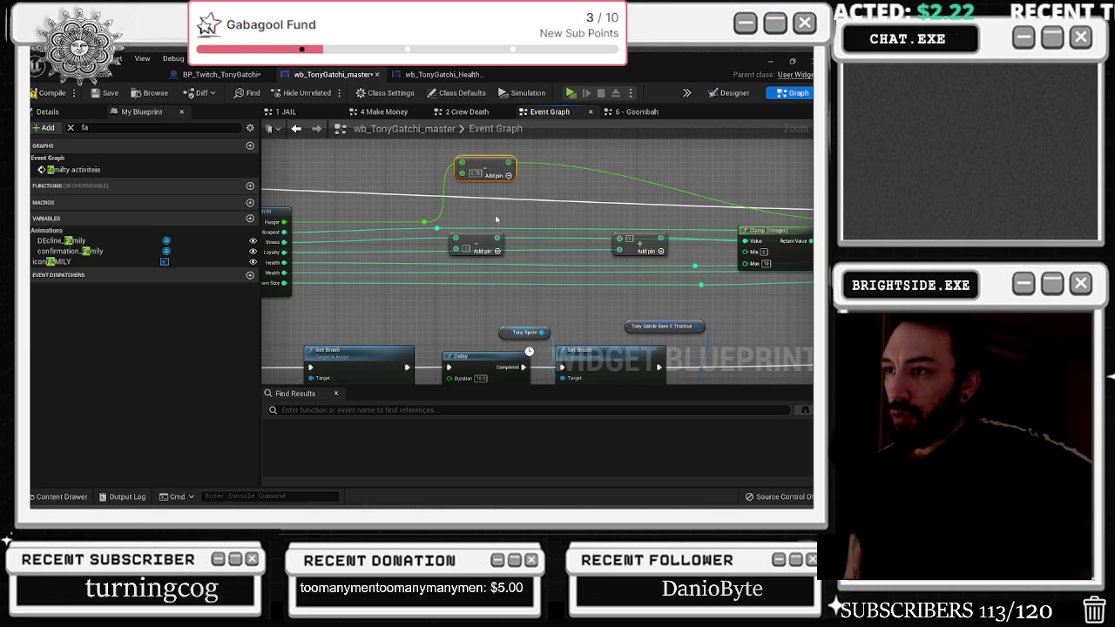
scroll(505, 207, down, 1)
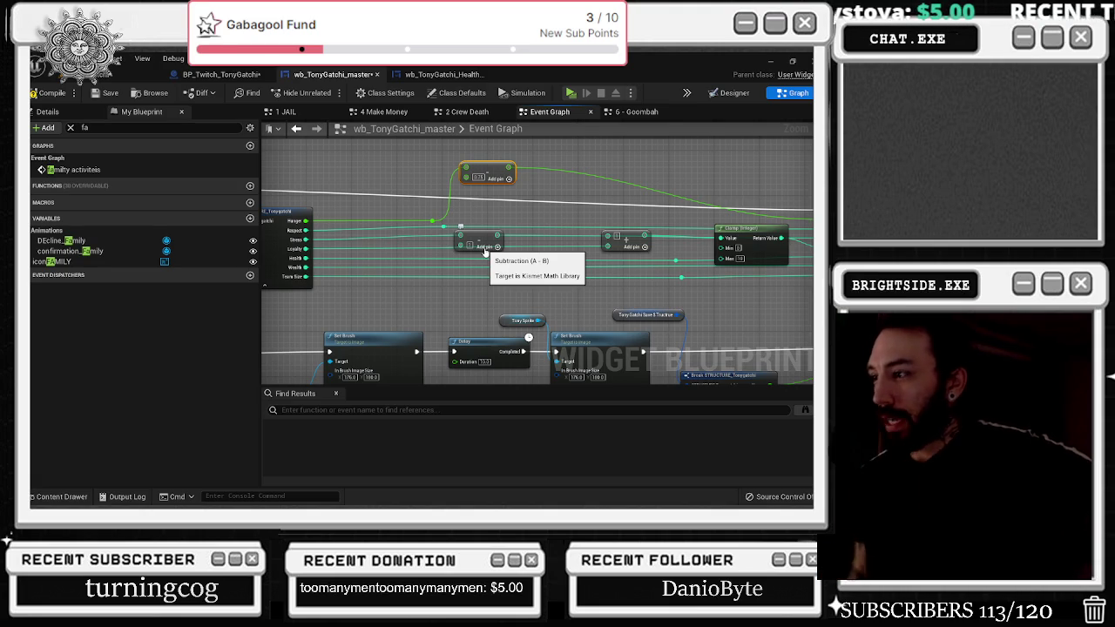
drag(485, 251, 133, 211)
mouse_move(293, 249)
mouse_down()
mouse_move(185, 209)
mouse_move(459, 248)
mouse_up()
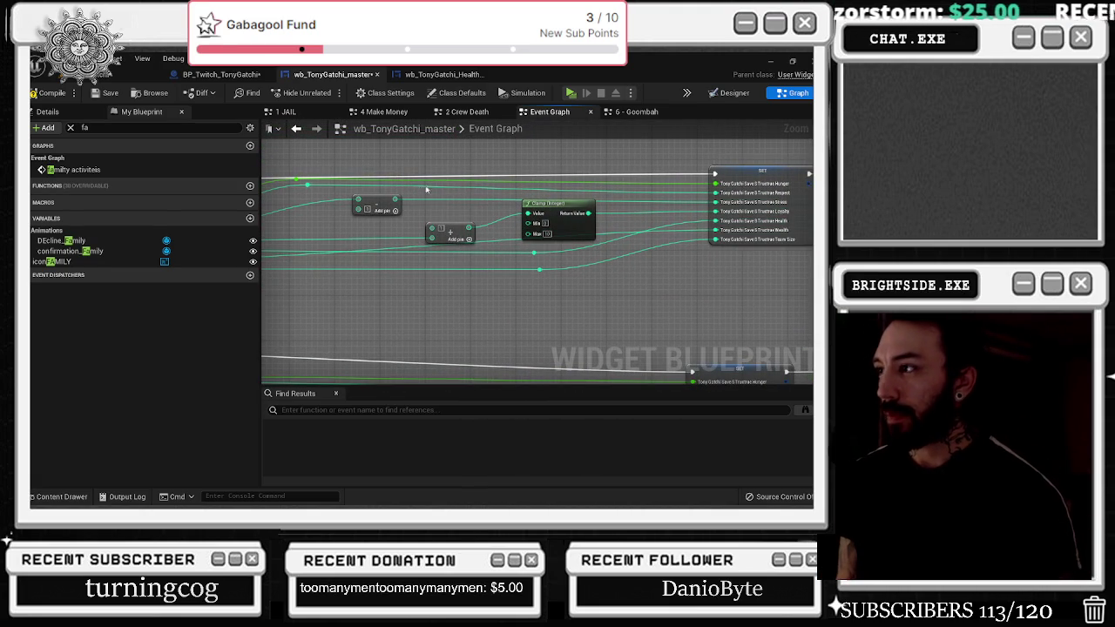
drag(544, 240, 540, 192)
mouse_move(803, 314)
mouse_down()
mouse_move(504, 244)
mouse_move(403, 237)
mouse_up()
mouse_move(564, 262)
mouse_down()
mouse_move(355, 240)
mouse_move(386, 235)
mouse_up()
drag(453, 189, 488, 175)
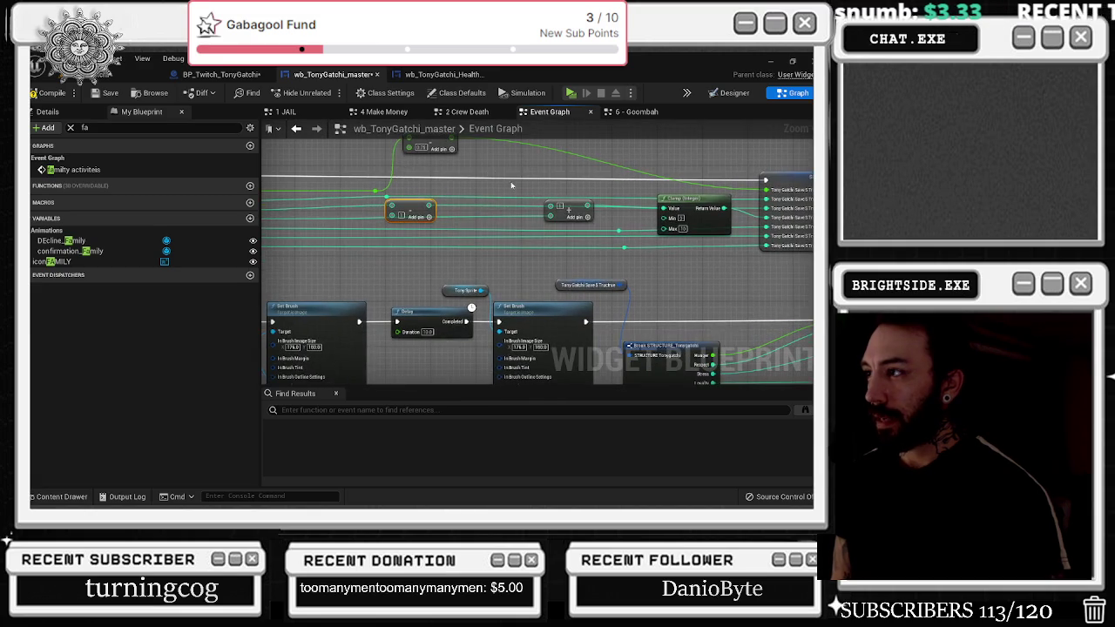
mouse_move(574, 218)
mouse_down()
mouse_move(422, 109)
mouse_move(444, 165)
mouse_move(579, 242)
mouse_move(598, 279)
mouse_move(463, 247)
mouse_up()
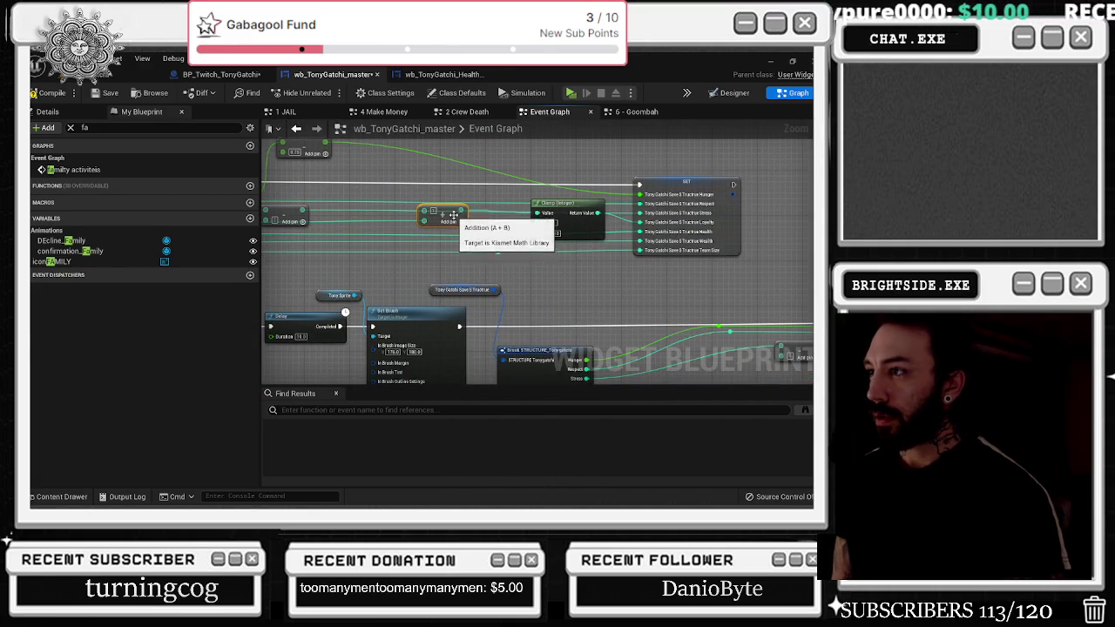
click(549, 212)
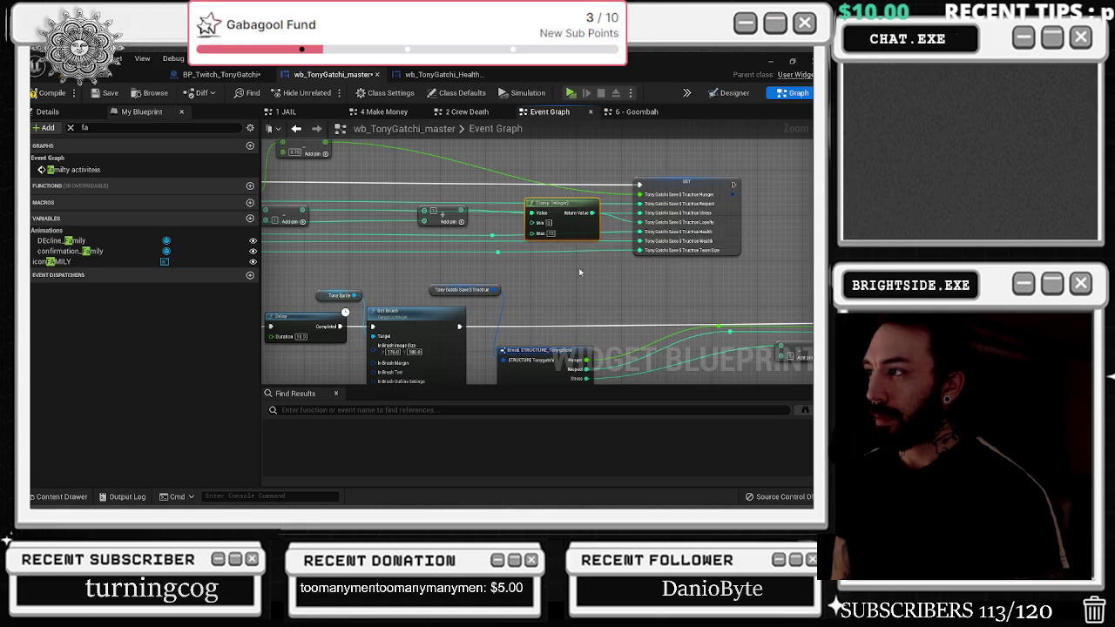
mouse_move(579, 268)
mouse_down()
mouse_move(715, 261)
mouse_move(763, 302)
mouse_move(640, 271)
mouse_up()
mouse_move(709, 218)
mouse_down()
mouse_move(746, 217)
mouse_move(690, 250)
mouse_up()
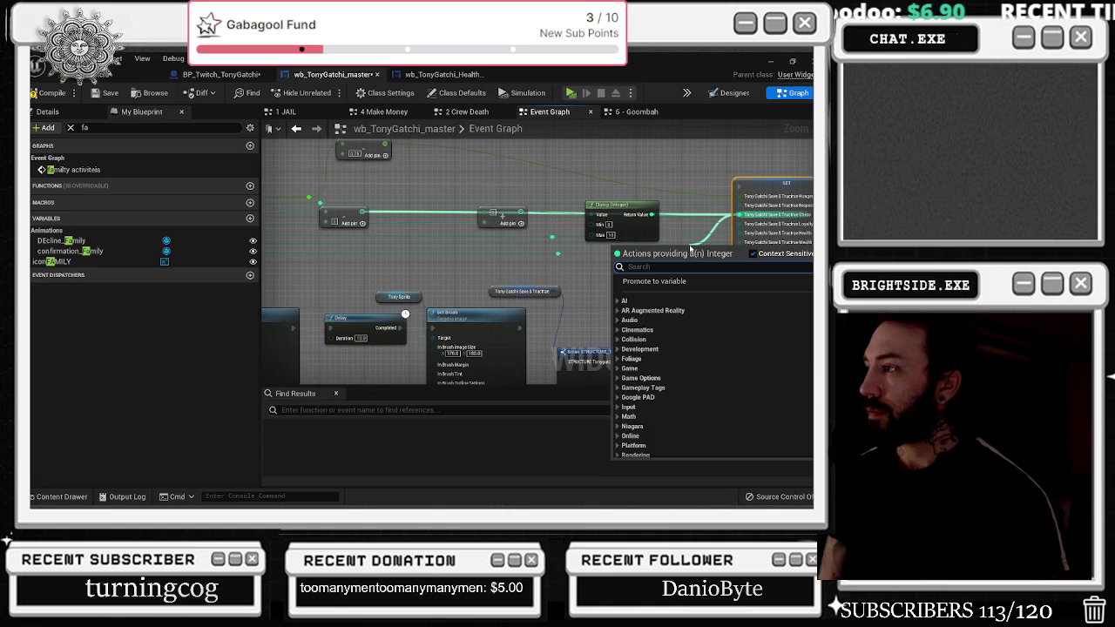
Add a Clamp (Integer) node beside the others and connect the Stress input to it
text(clamp)
key(Return)
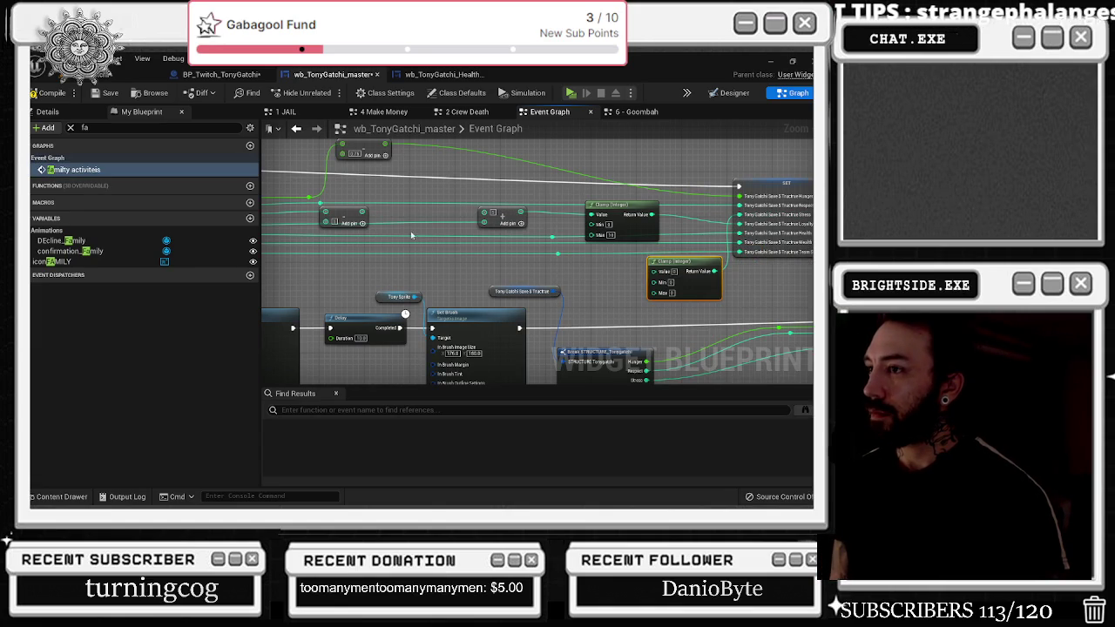
mouse_move(363, 206)
mouse_down()
mouse_move(668, 274)
mouse_move(674, 297)
mouse_up()
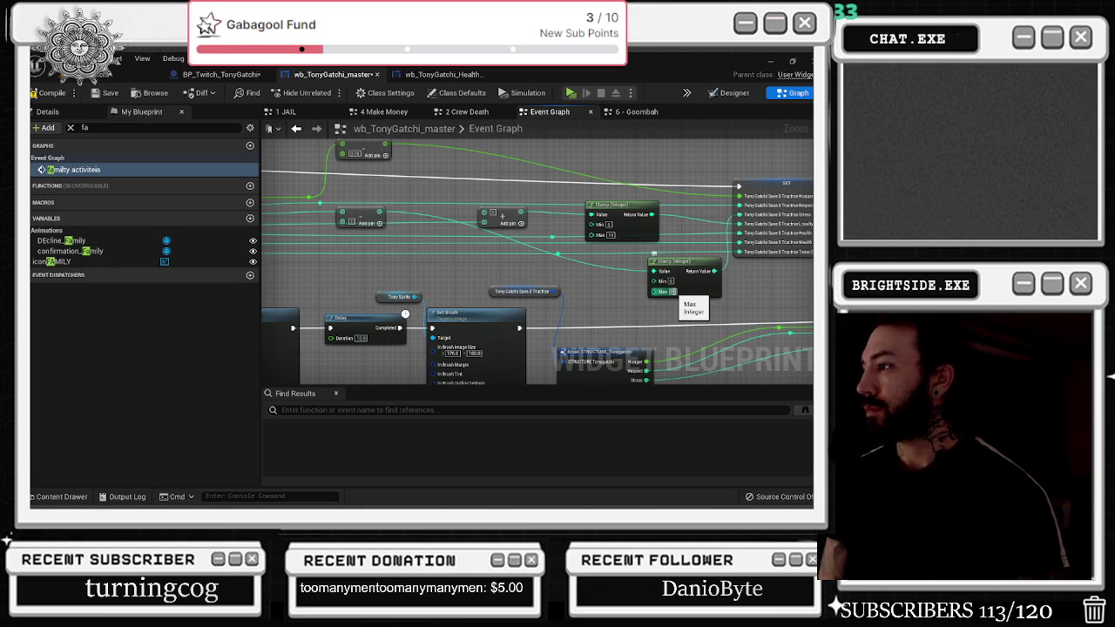
mouse_move(700, 265)
mouse_down()
mouse_move(682, 153)
mouse_move(304, 159)
mouse_up()
key(ctrl+v)
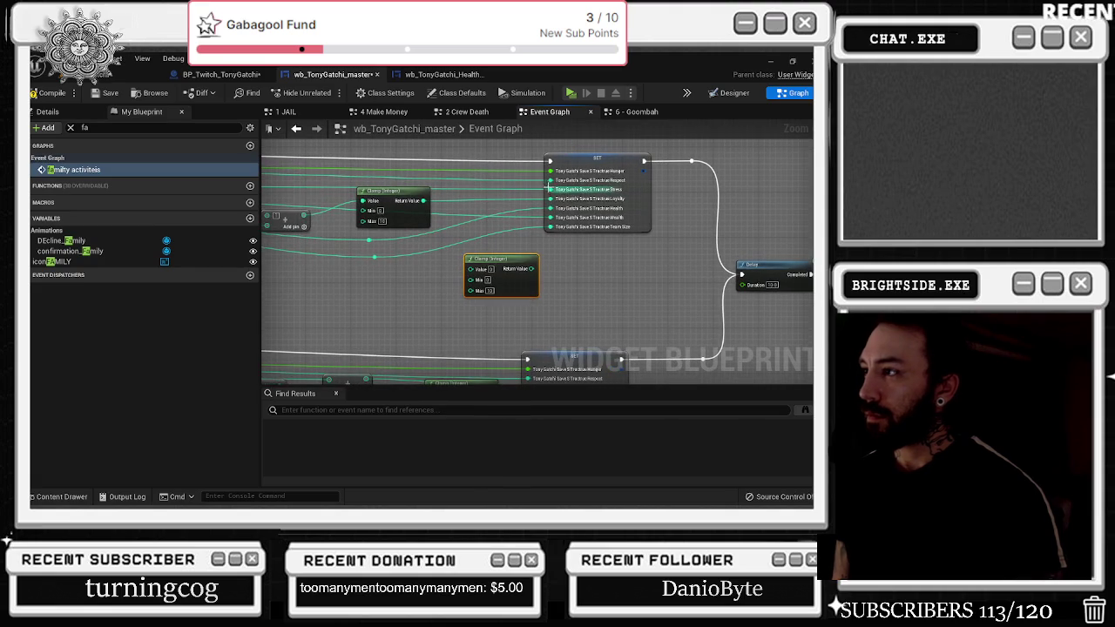
mouse_move(547, 190)
mouse_down()
mouse_move(479, 270)
mouse_move(534, 258)
mouse_move(531, 268)
mouse_move(496, 263)
mouse_move(490, 190)
mouse_up()
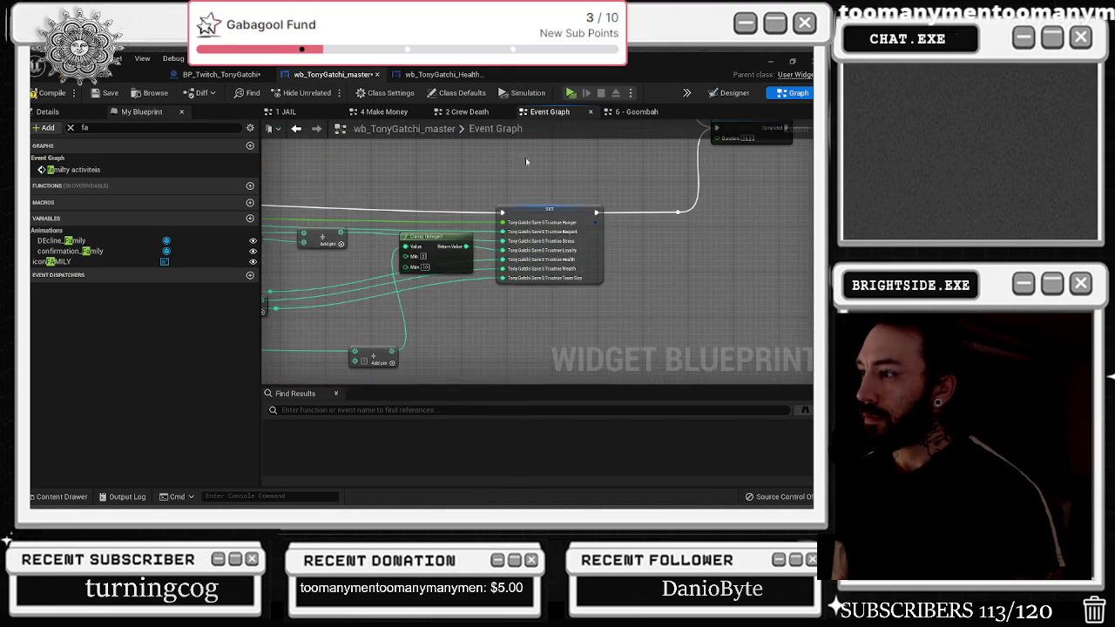
Shift the lower SET node right and wire another Clamp (Integer) (0 to 10) into it
click(579, 212)
drag(579, 212, 673, 220)
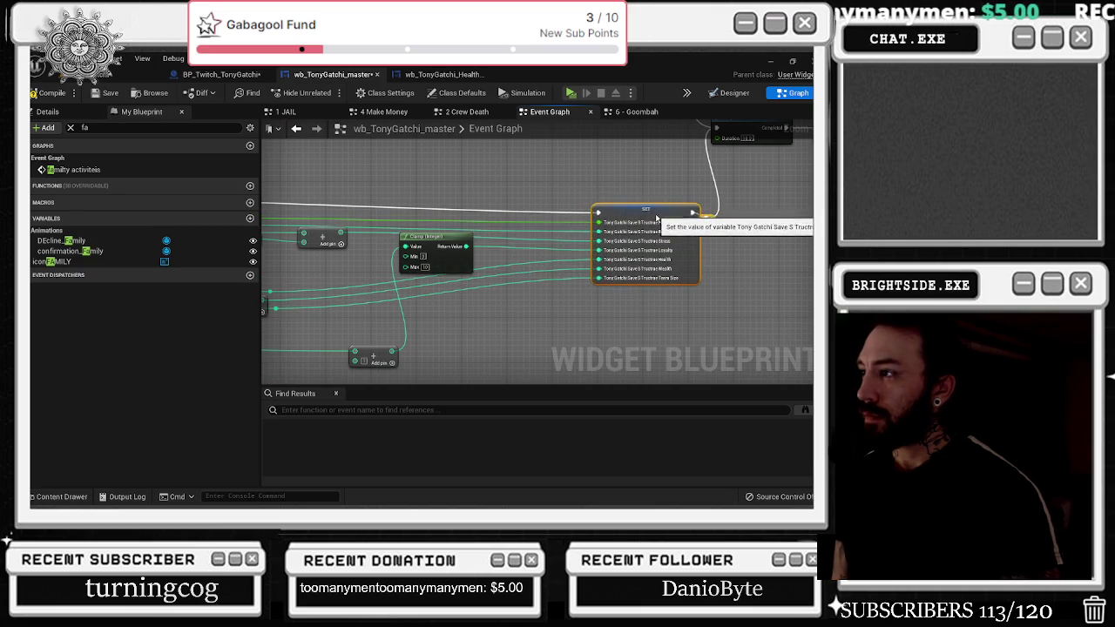
click(543, 328)
key(ctrl+v)
mouse_move(579, 338)
mouse_down()
mouse_move(566, 244)
mouse_move(599, 248)
mouse_move(571, 257)
mouse_move(567, 309)
mouse_move(603, 247)
mouse_move(519, 338)
mouse_move(593, 300)
mouse_move(599, 242)
mouse_up()
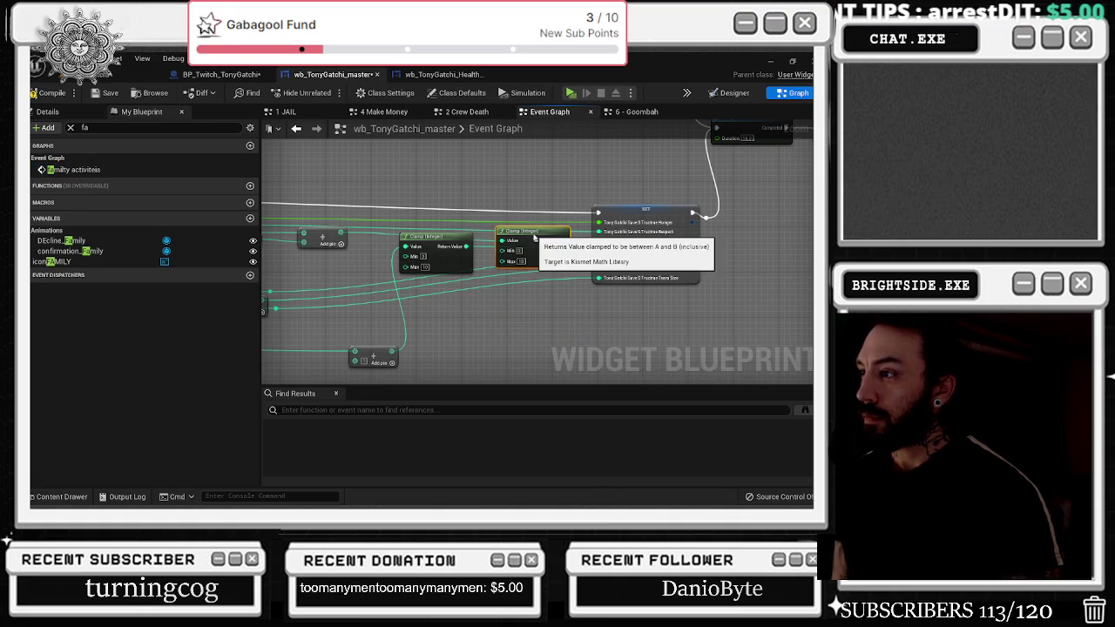
Add a reroute point on the top row's execution wire and lift it above the middle row
scroll(511, 275, down, 5)
scroll(510, 275, down, 2)
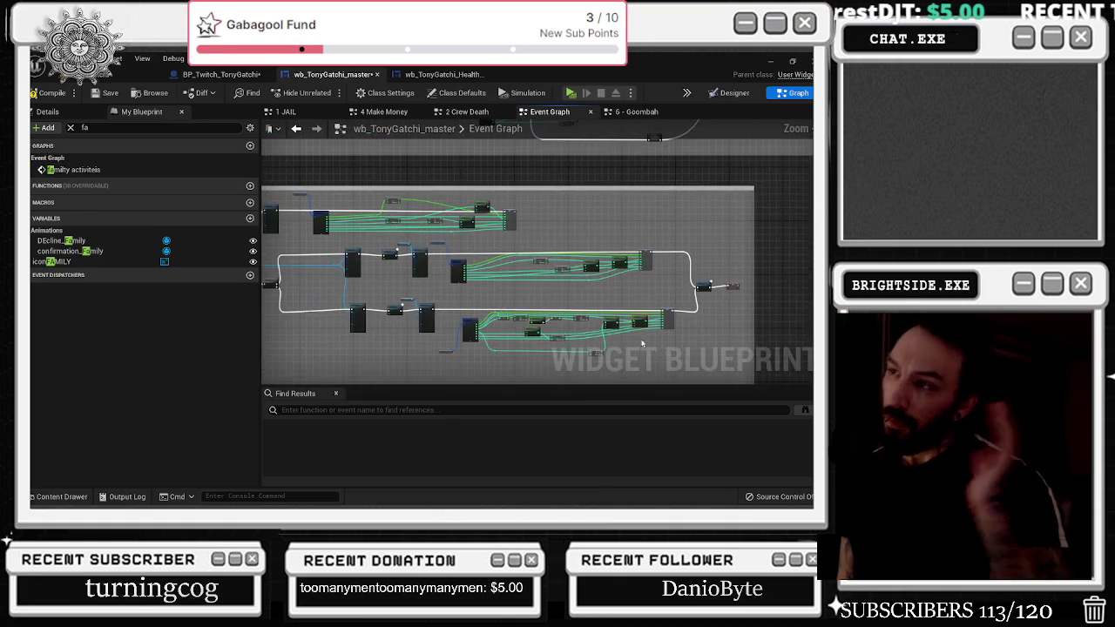
scroll(339, 252, up, 4)
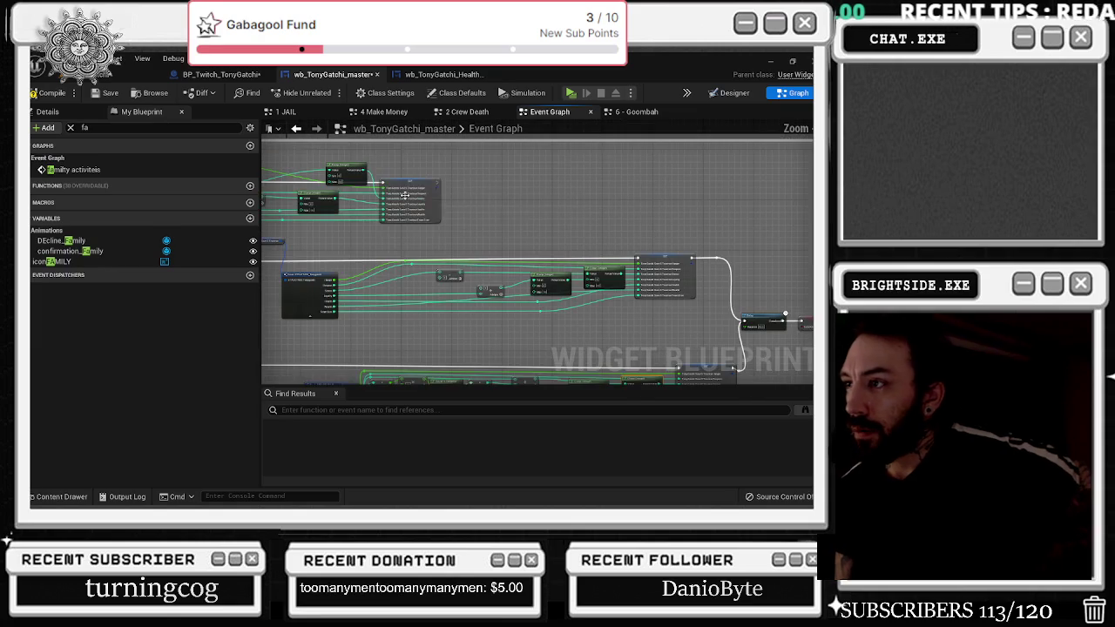
mouse_move(437, 186)
mouse_down()
mouse_move(568, 200)
mouse_move(789, 192)
mouse_move(746, 320)
mouse_up()
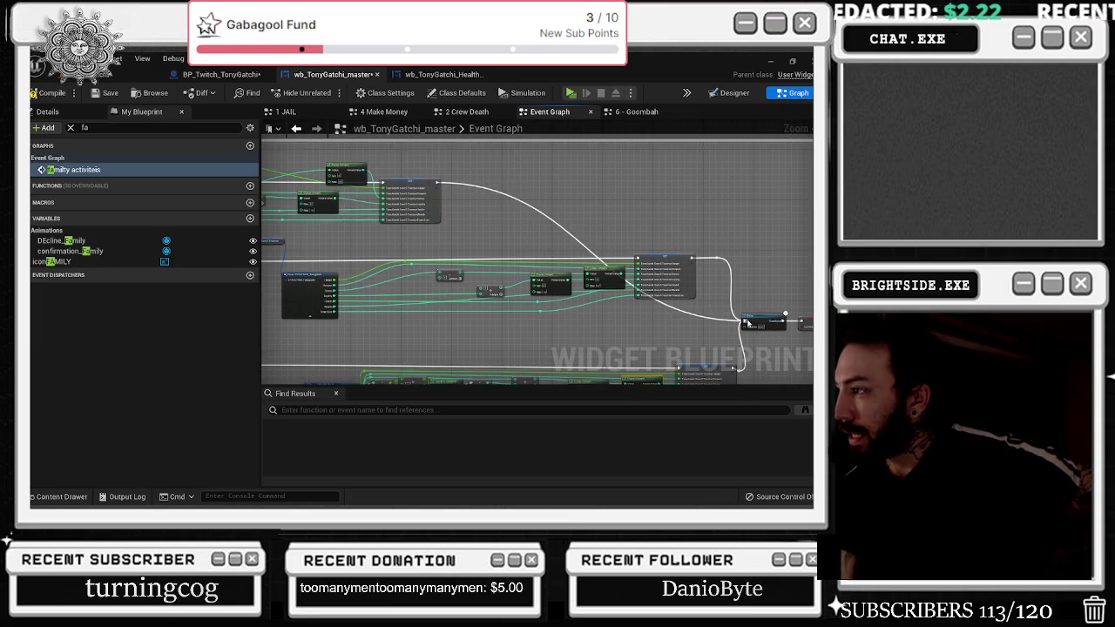
double_click(544, 215)
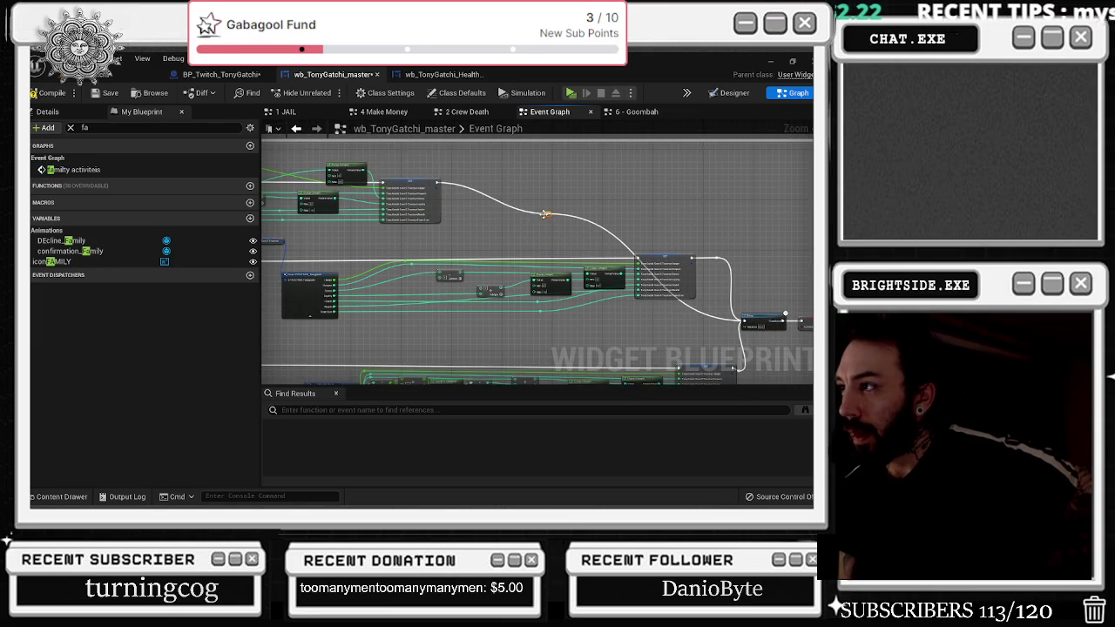
mouse_move(545, 215)
mouse_down()
mouse_move(722, 171)
mouse_move(707, 189)
mouse_up()
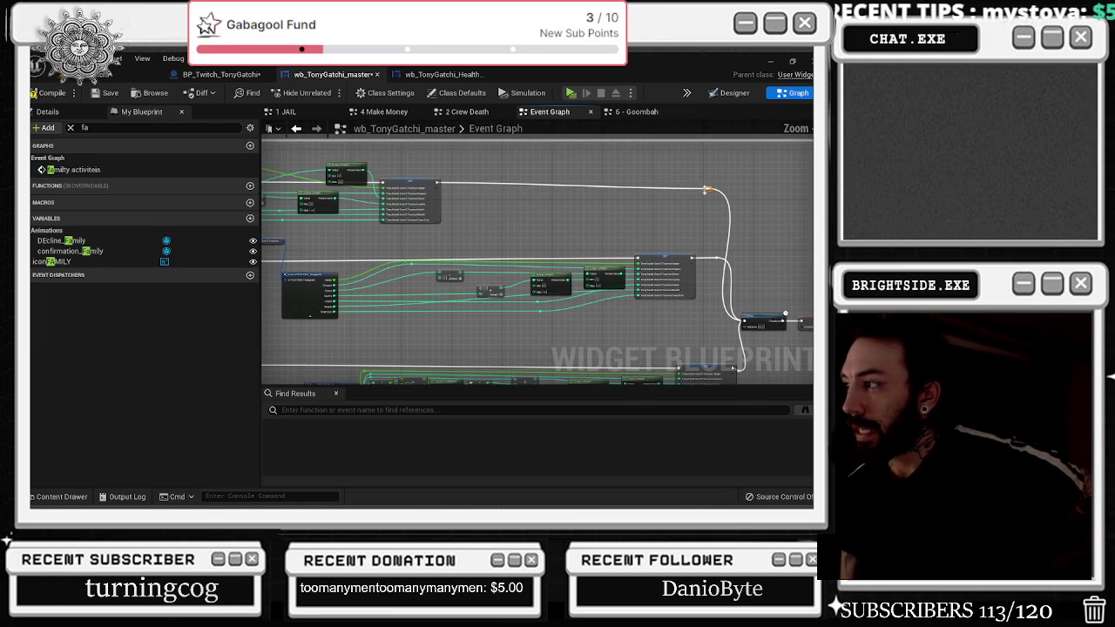
click(600, 207)
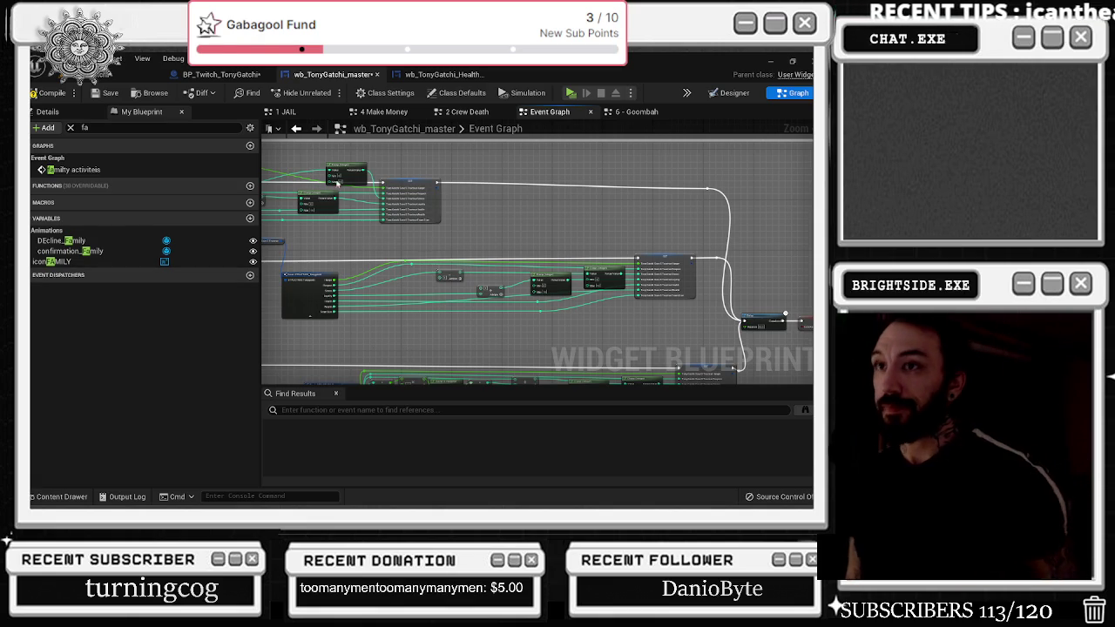
Add a reroute point on the green stat wire and move it toward the Clamp node
drag(360, 226, 460, 185)
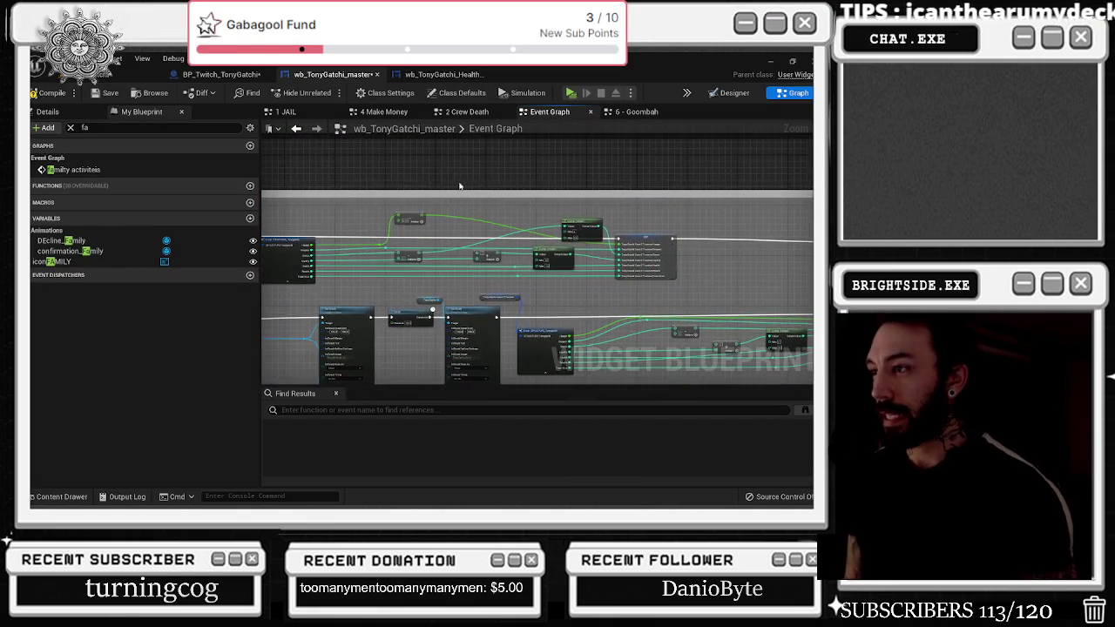
scroll(440, 230, up, 3)
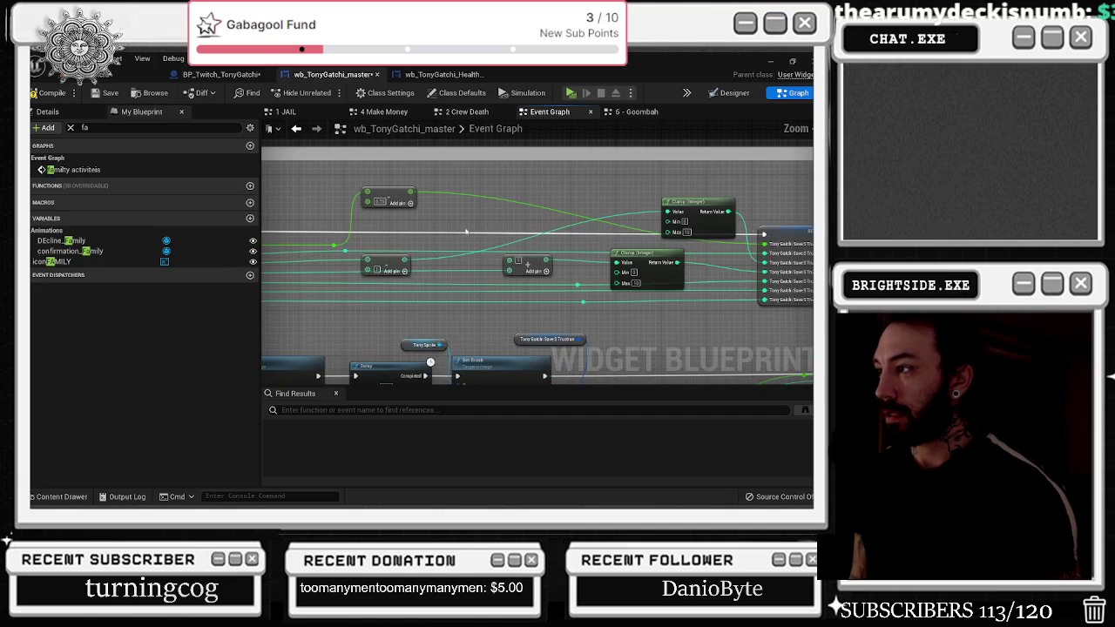
double_click(500, 202)
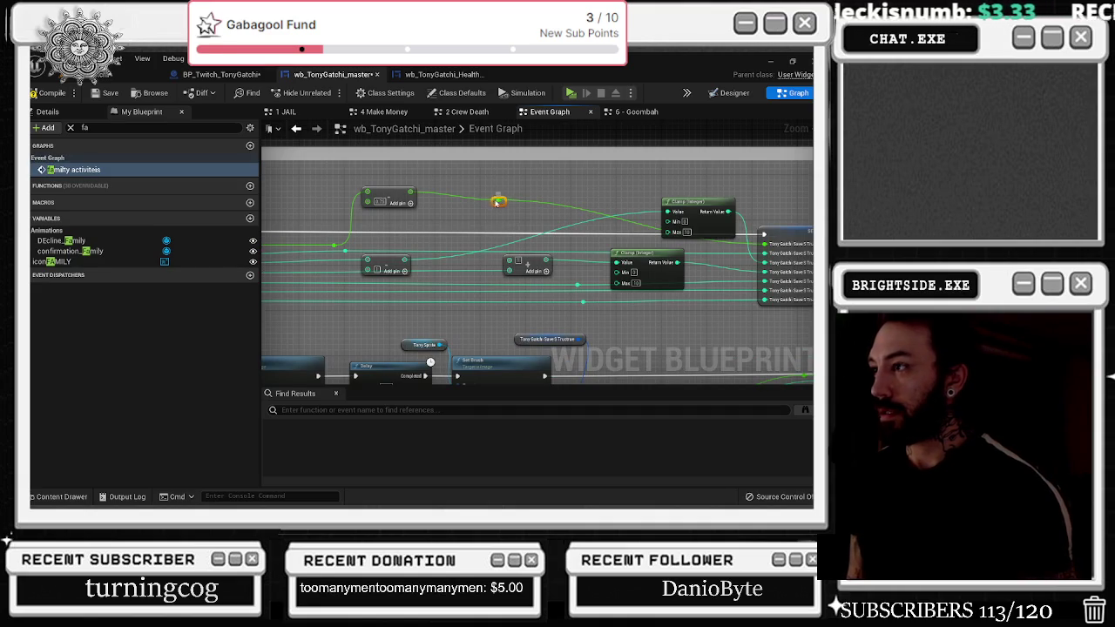
mouse_move(497, 203)
mouse_down()
mouse_move(712, 185)
mouse_move(743, 192)
mouse_move(565, 209)
mouse_move(538, 197)
mouse_move(554, 176)
mouse_up()
scroll(538, 197, down, 1)
scroll(538, 197, up, 2)
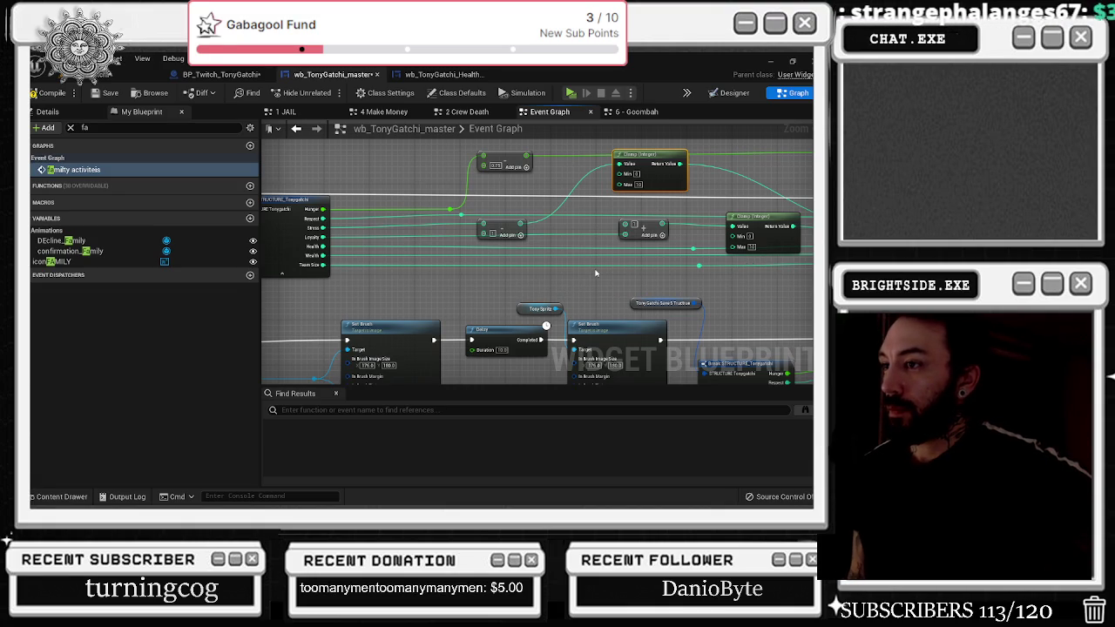
mouse_move(596, 274)
mouse_down()
mouse_move(298, 240)
mouse_move(447, 234)
mouse_up()
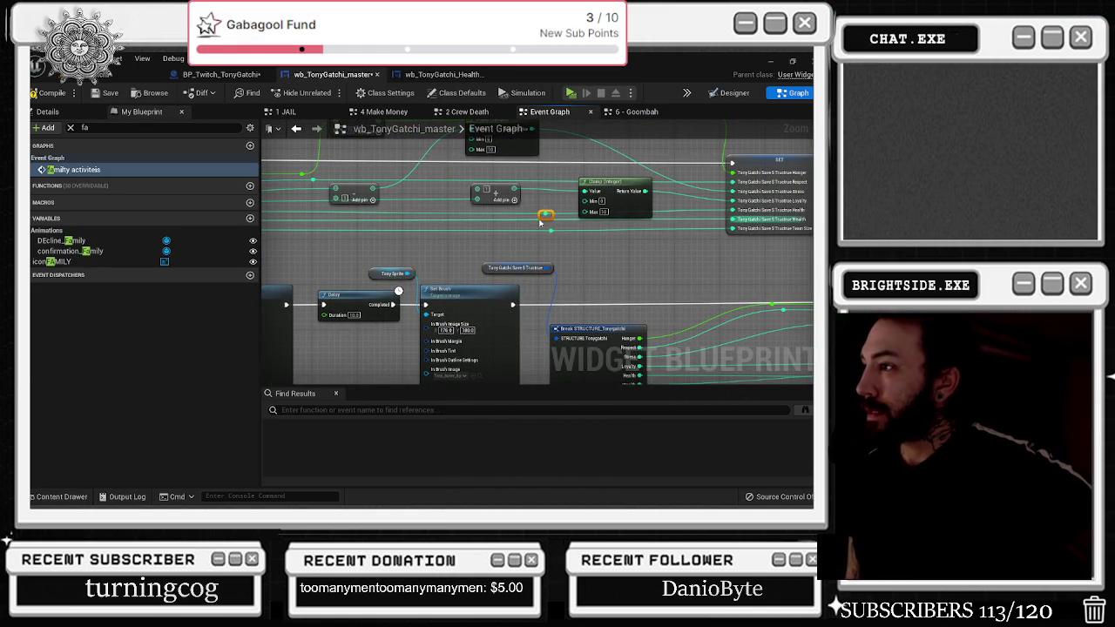
From the reroute, add a Subtract node with B = 1 and wire its result into the SET node
drag(540, 220, 579, 251)
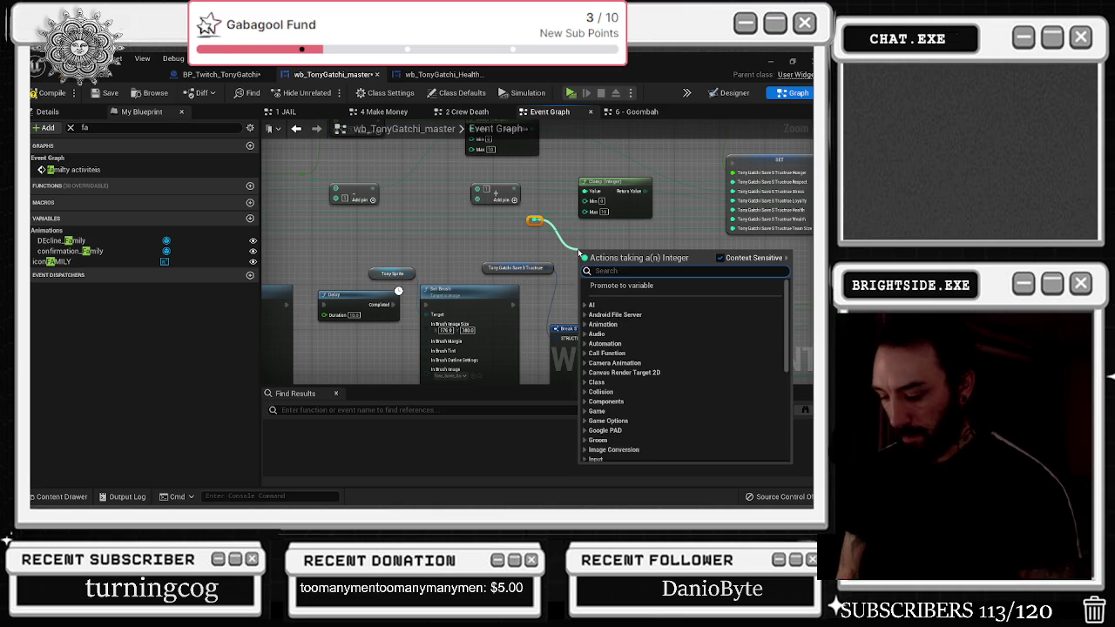
text(-)
key(Return)
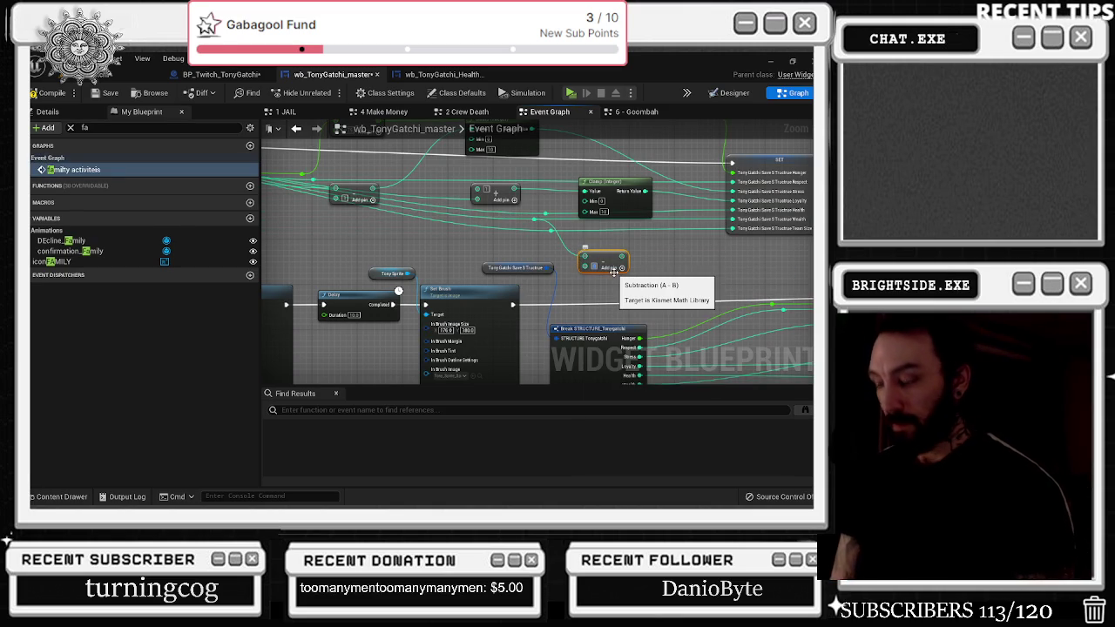
text(1)
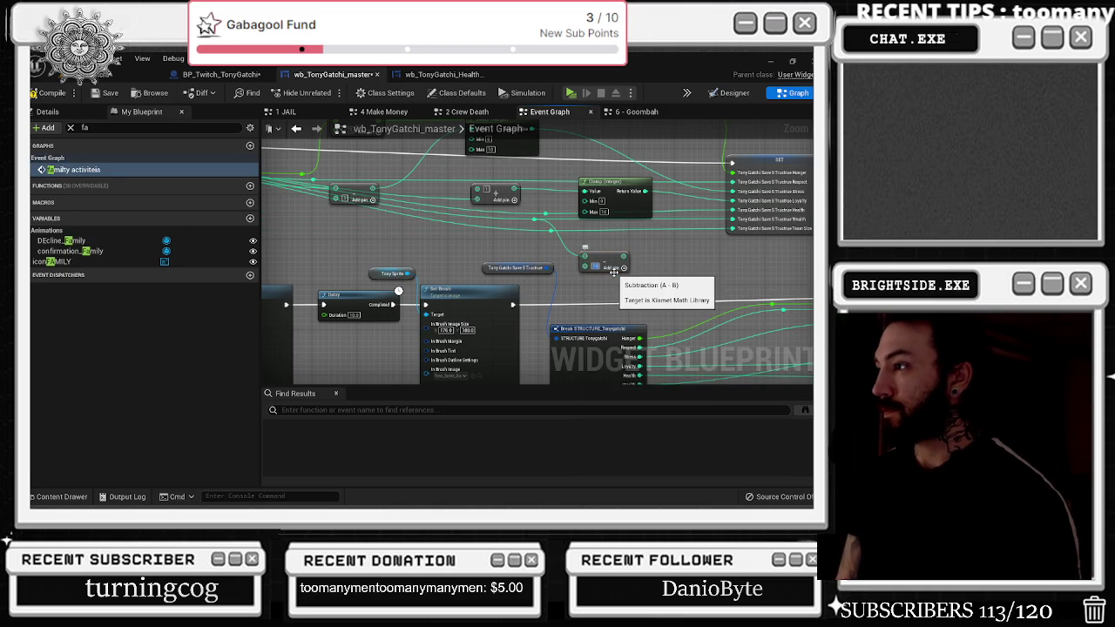
mouse_move(622, 257)
mouse_down()
mouse_move(736, 214)
mouse_move(737, 228)
mouse_up()
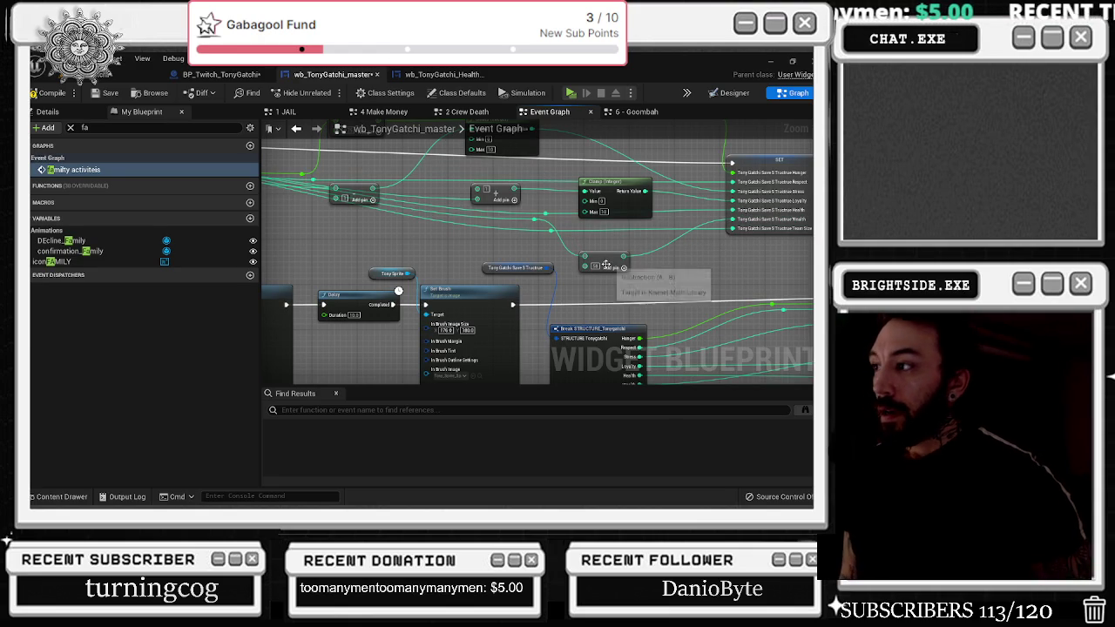
drag(606, 266, 617, 255)
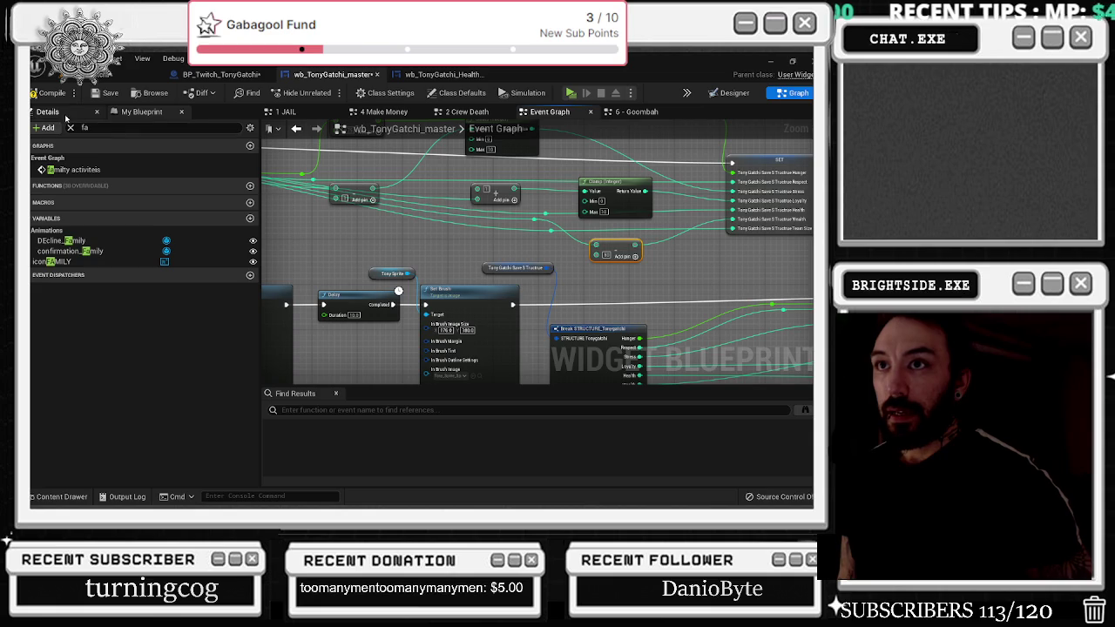
Switch to BP_Twitch_TonyGatchi and reposition the chat-message Append node
click(218, 74)
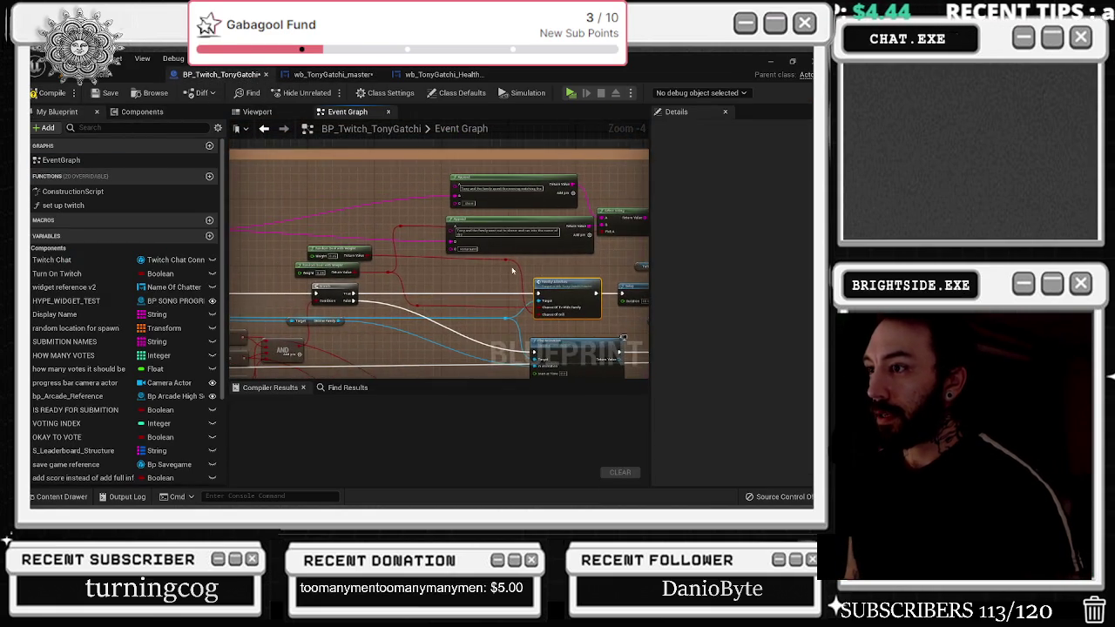
scroll(493, 248, up, 1)
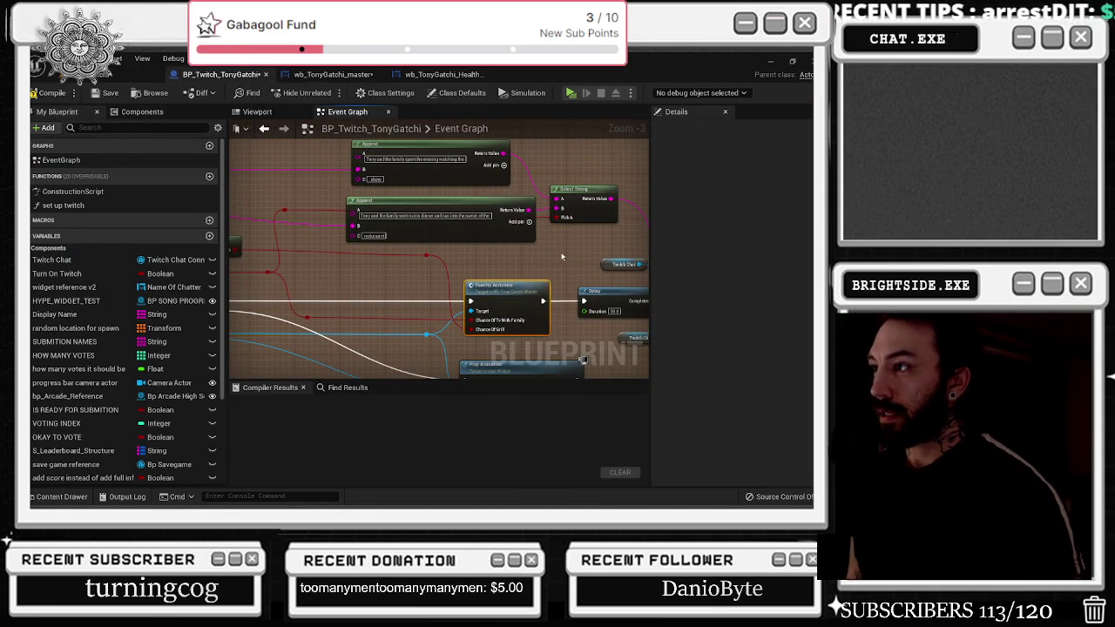
mouse_move(507, 220)
mouse_down()
mouse_move(563, 235)
mouse_move(399, 215)
mouse_up()
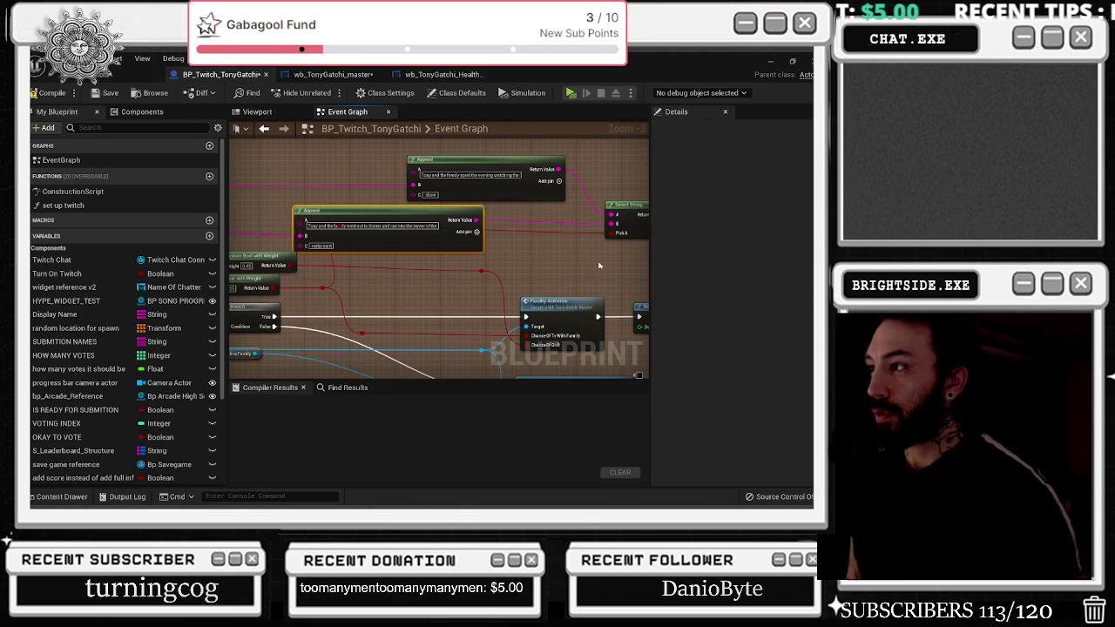
mouse_move(612, 259)
mouse_down()
mouse_move(644, 253)
mouse_move(566, 256)
mouse_up()
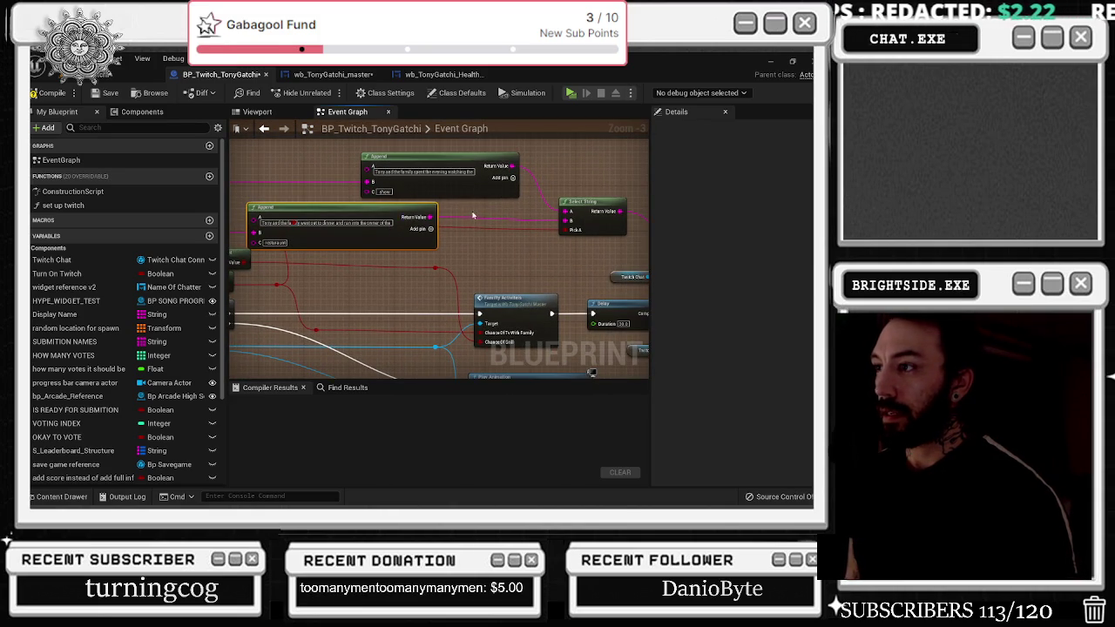
drag(403, 209, 533, 200)
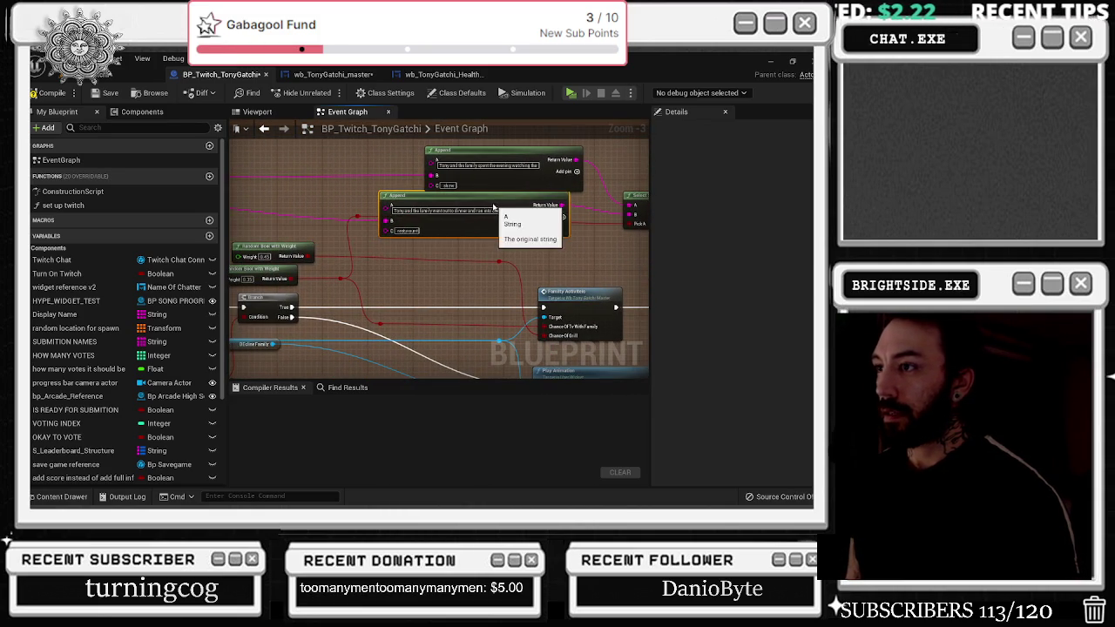
click(427, 206)
mouse_move(428, 206)
mouse_down()
mouse_move(244, 187)
mouse_move(408, 169)
mouse_move(514, 203)
mouse_up()
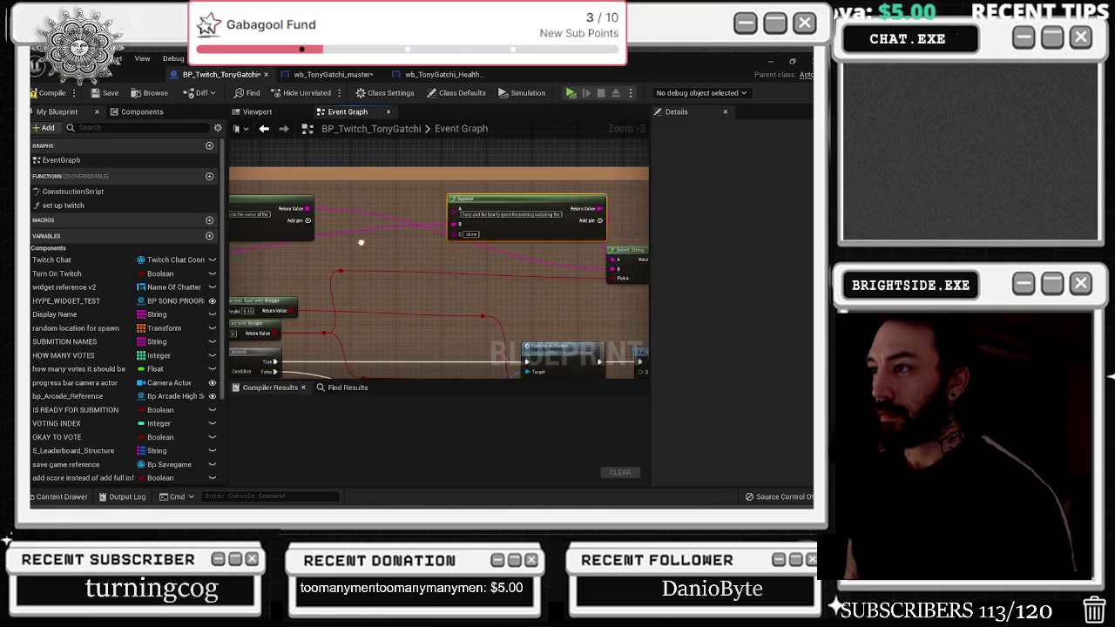
Add a reroute point on the Name string wire and move it right along the wire
drag(349, 235, 401, 220)
click(397, 213)
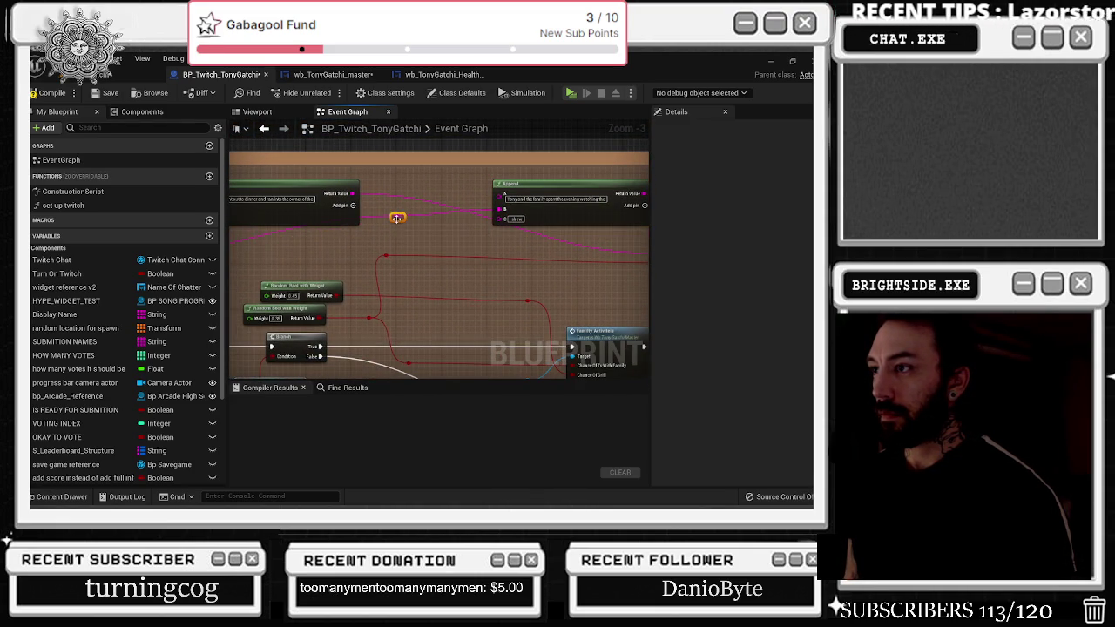
double_click(399, 220)
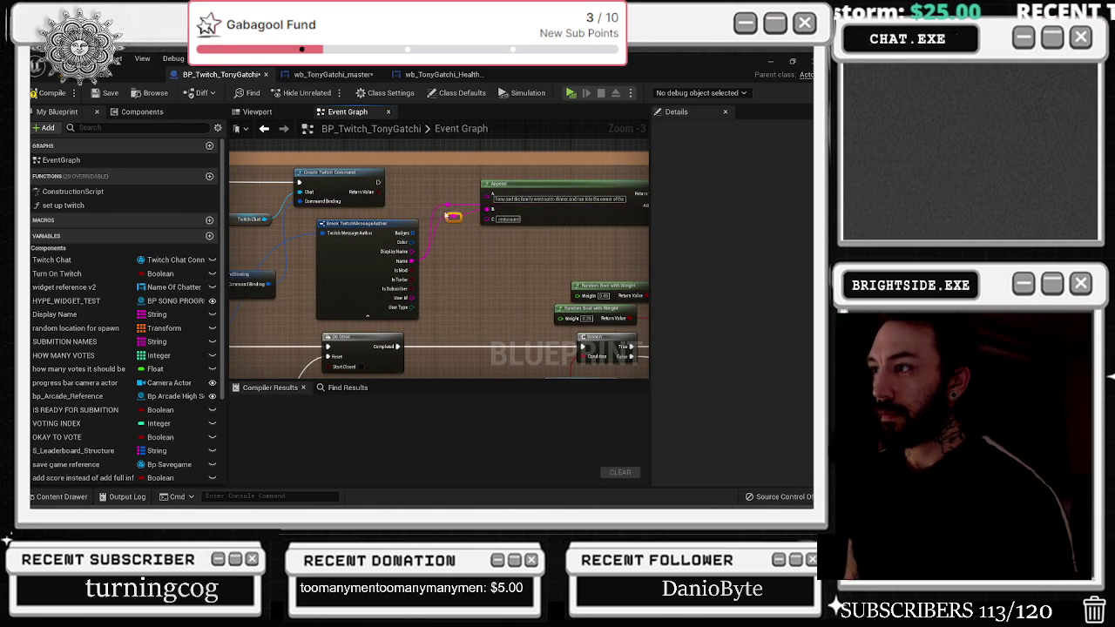
drag(444, 207, 268, 231)
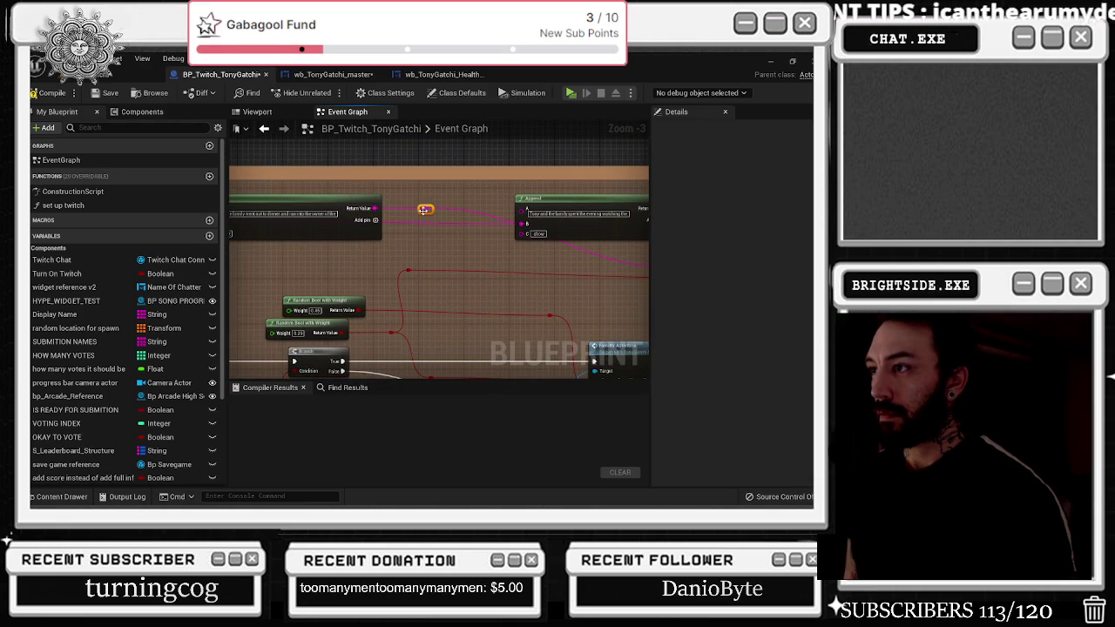
mouse_move(423, 212)
mouse_down()
mouse_move(641, 213)
mouse_move(582, 210)
mouse_up()
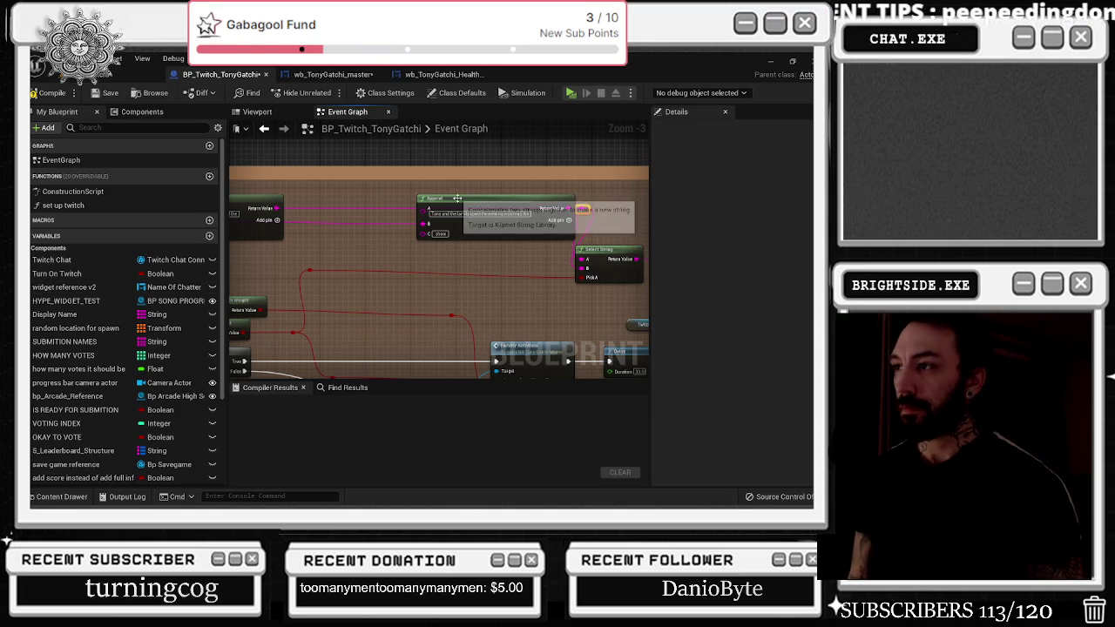
Move the second Append node above Select String and add a reroute point on its pink wire
drag(458, 196, 429, 197)
click(582, 209)
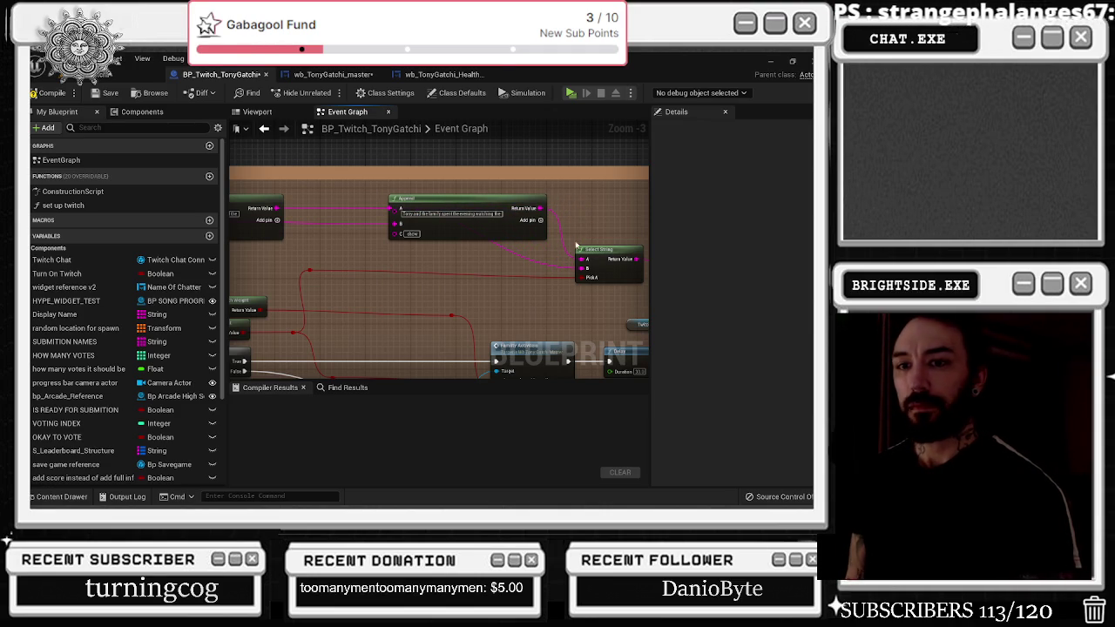
mouse_move(454, 197)
mouse_down()
mouse_move(431, 231)
mouse_move(562, 214)
mouse_up()
double_click(389, 209)
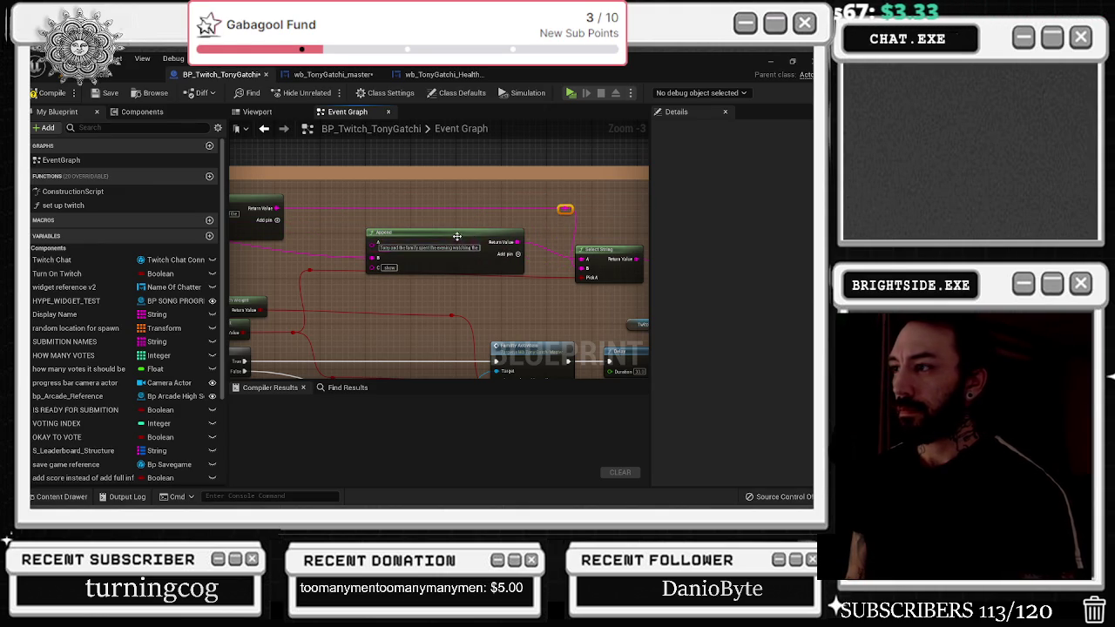
drag(456, 236, 474, 200)
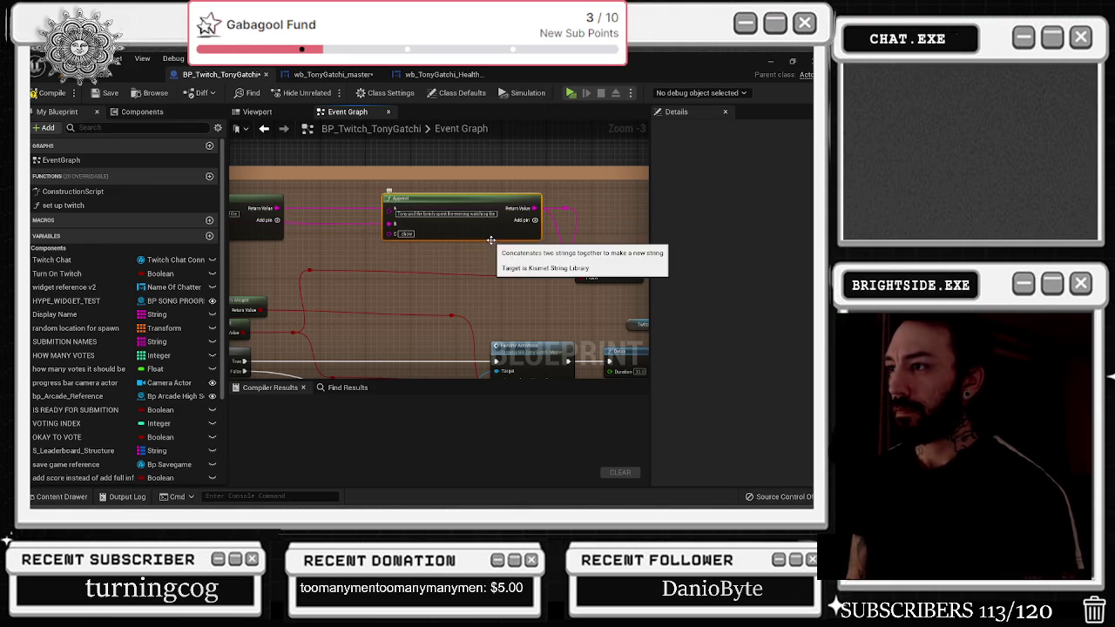
mouse_move(516, 270)
mouse_down()
mouse_move(682, 254)
mouse_move(461, 244)
mouse_move(510, 241)
mouse_up()
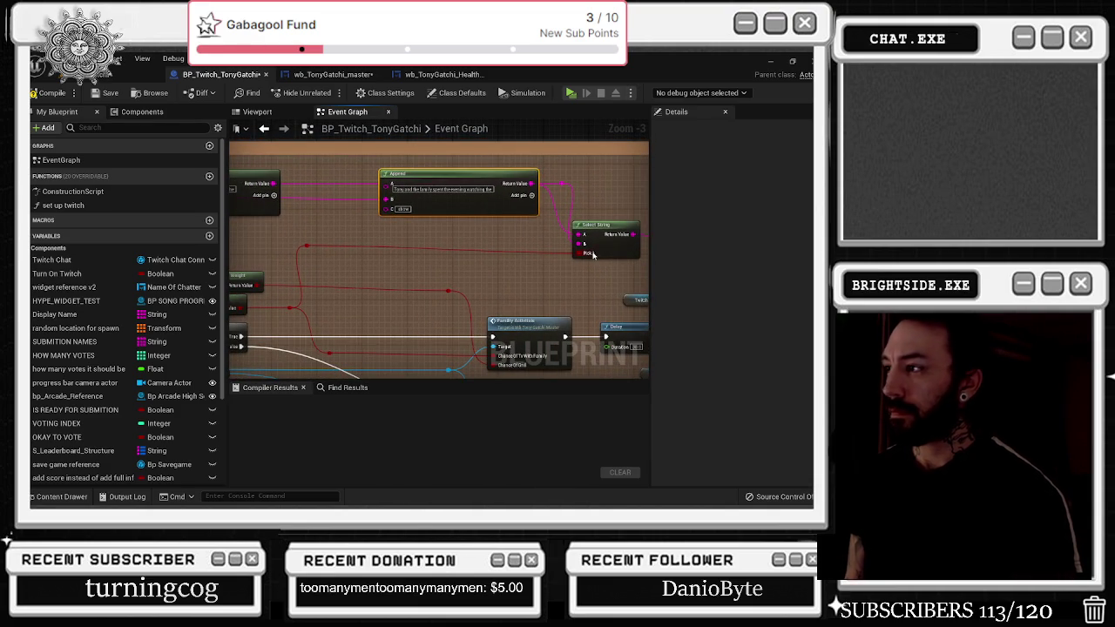
drag(578, 244, 498, 247)
Add a Select String node on the first one's B input and feed Append's output into its A
text(selec)
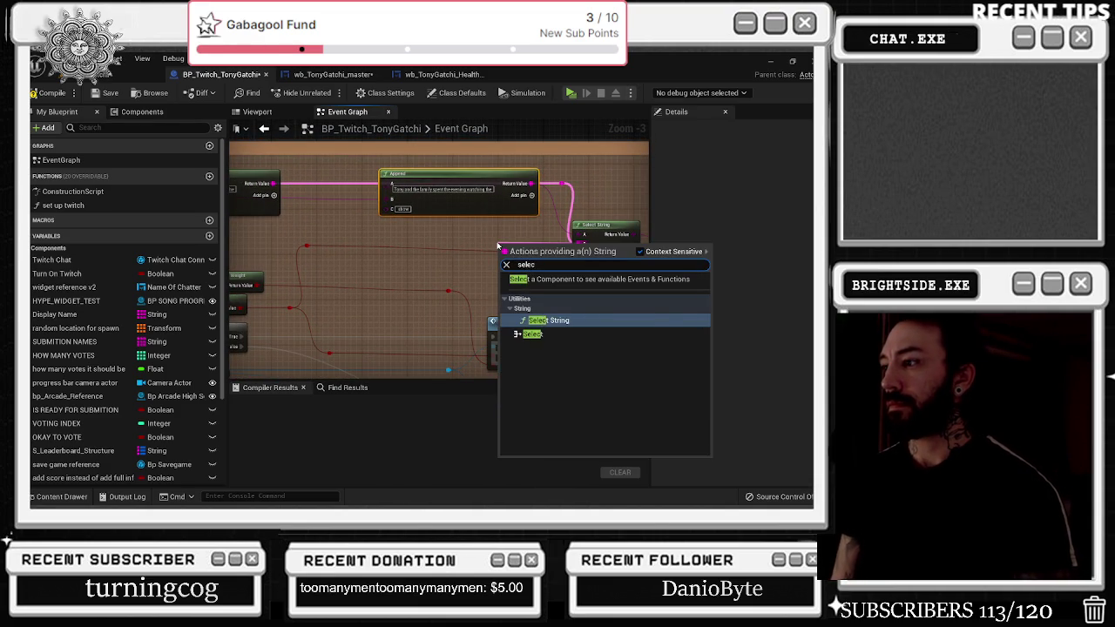
key(Return)
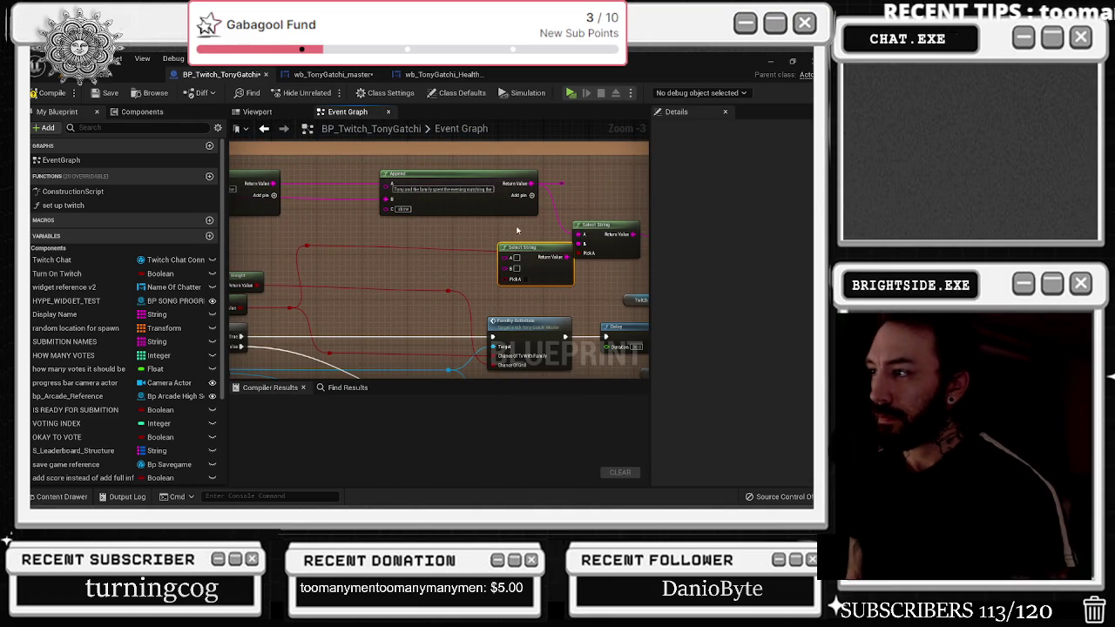
drag(529, 248, 473, 238)
click(419, 227)
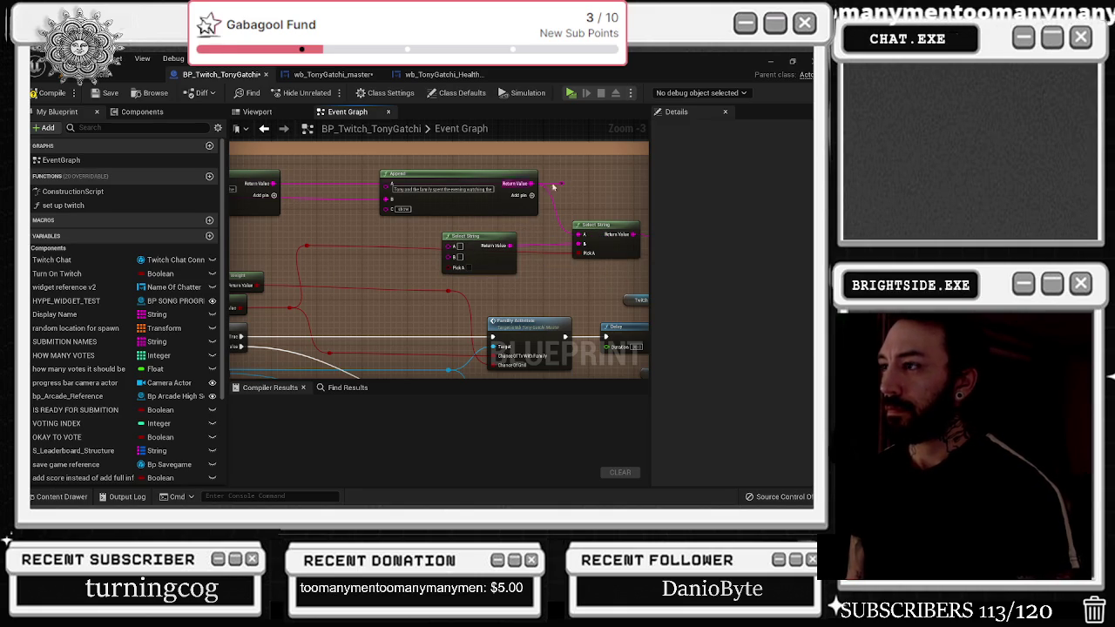
mouse_move(562, 185)
mouse_down()
mouse_move(578, 199)
mouse_move(450, 249)
mouse_up()
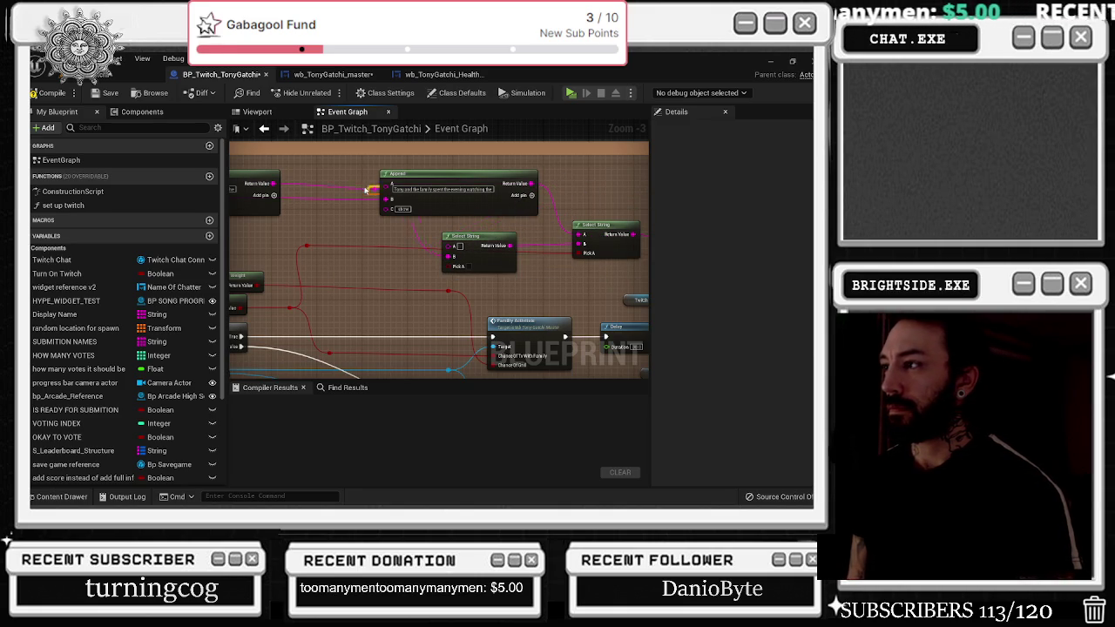
double_click(331, 185)
mouse_move(326, 186)
mouse_down()
mouse_move(312, 187)
mouse_move(598, 211)
mouse_move(480, 212)
mouse_move(488, 214)
mouse_up()
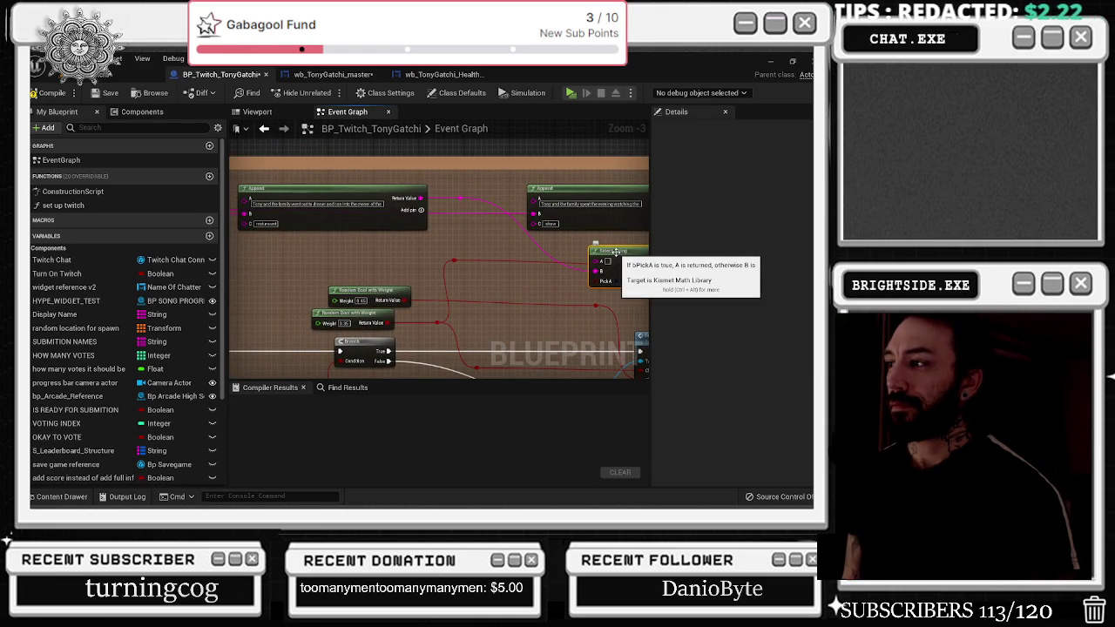
Add an empty Append node off Select String's A input and place it further left
drag(597, 260, 379, 252)
text(s)
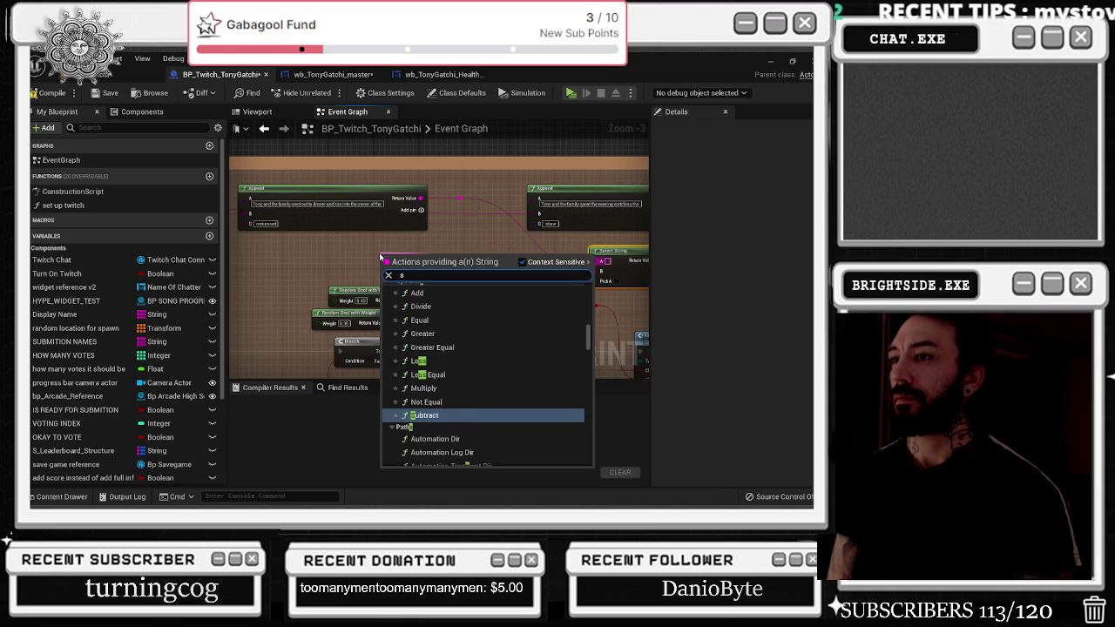
text(ppend)
key(ctrl+a)
text(append)
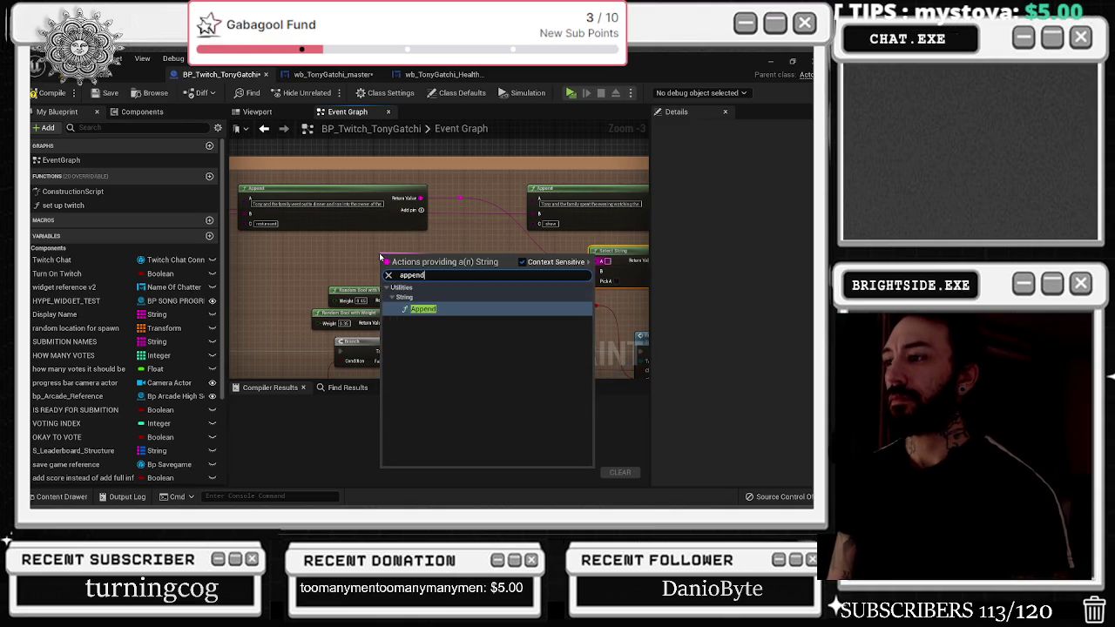
key(Return)
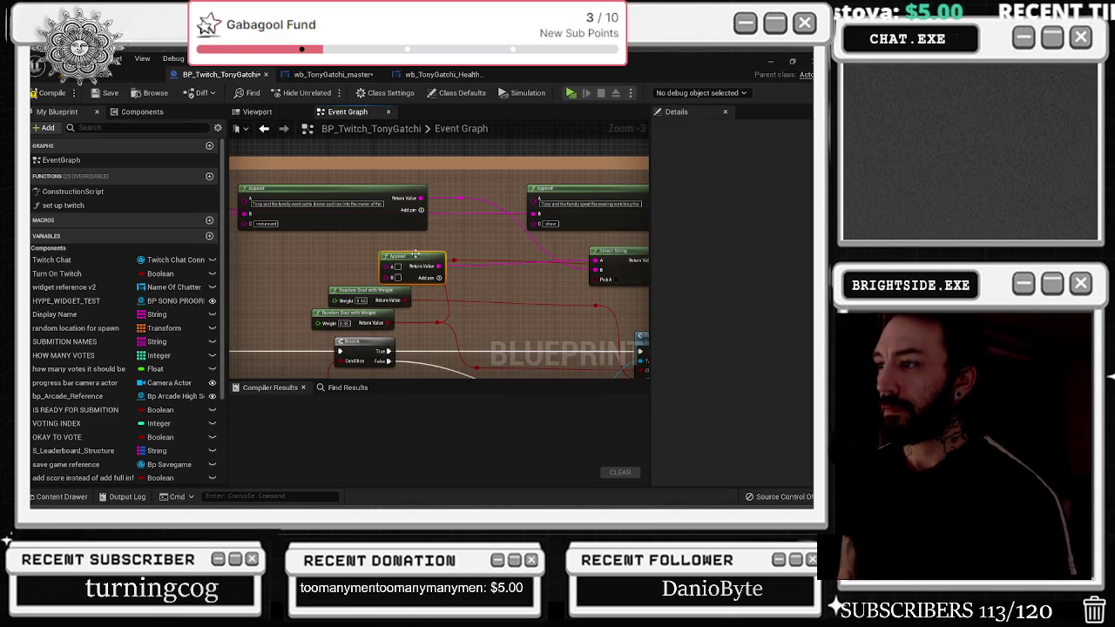
drag(416, 254, 319, 256)
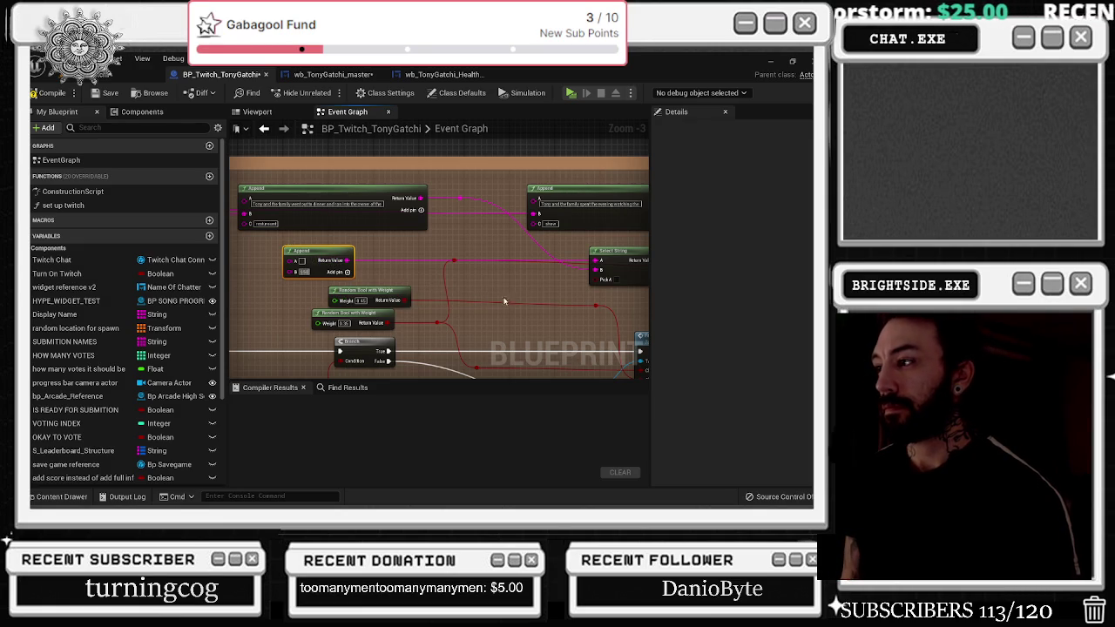
drag(504, 301, 450, 267)
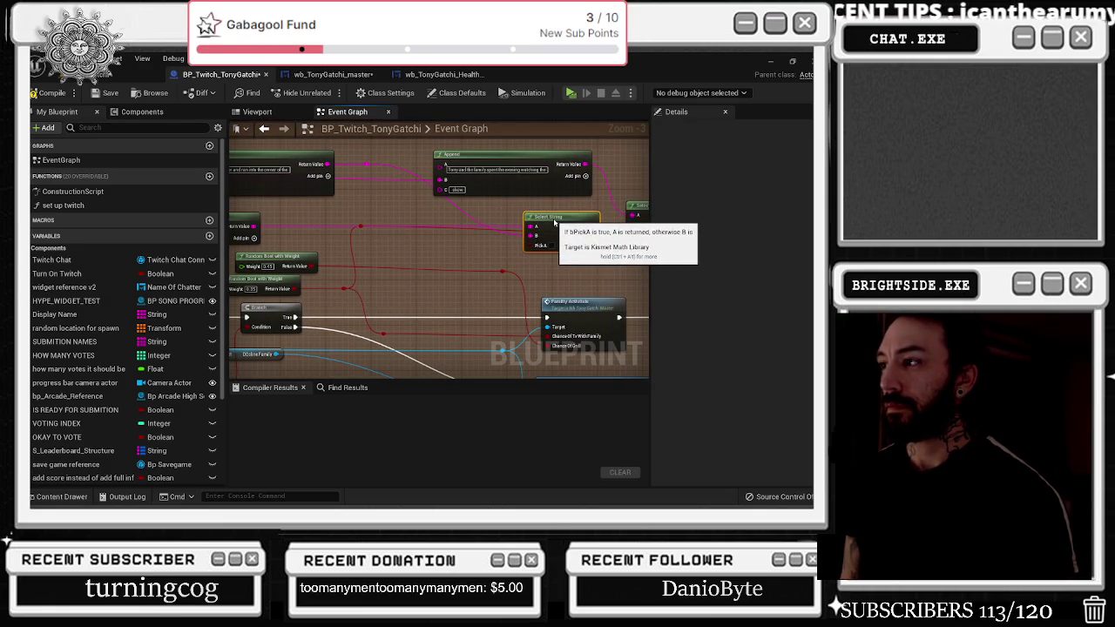
Connect a Random Bool output to the Select String node's Pick A input
drag(527, 248, 612, 267)
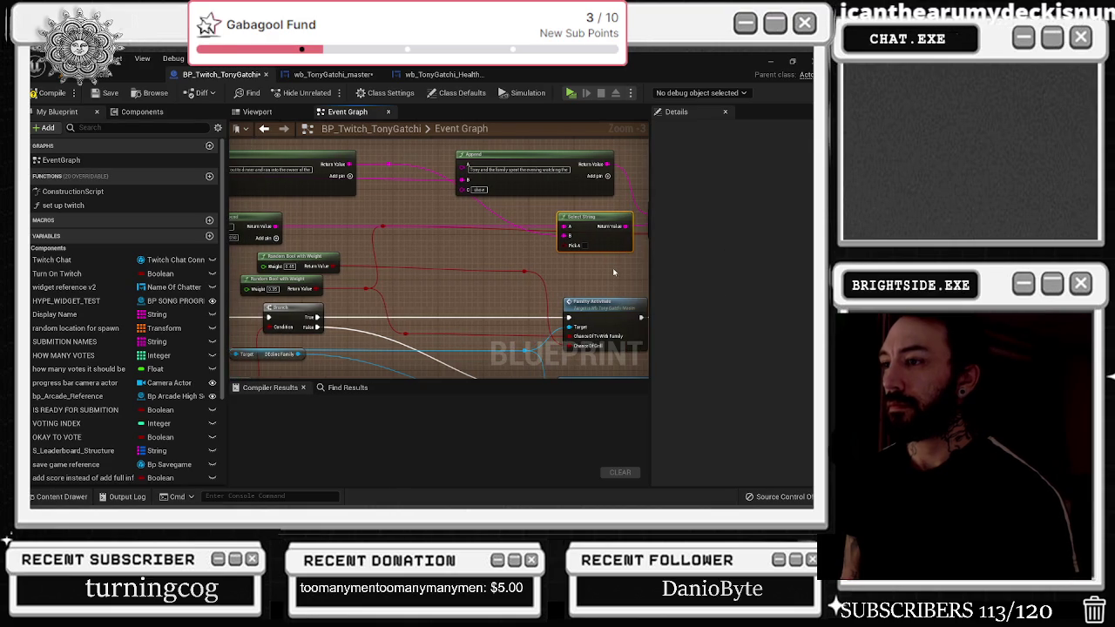
drag(524, 271, 565, 245)
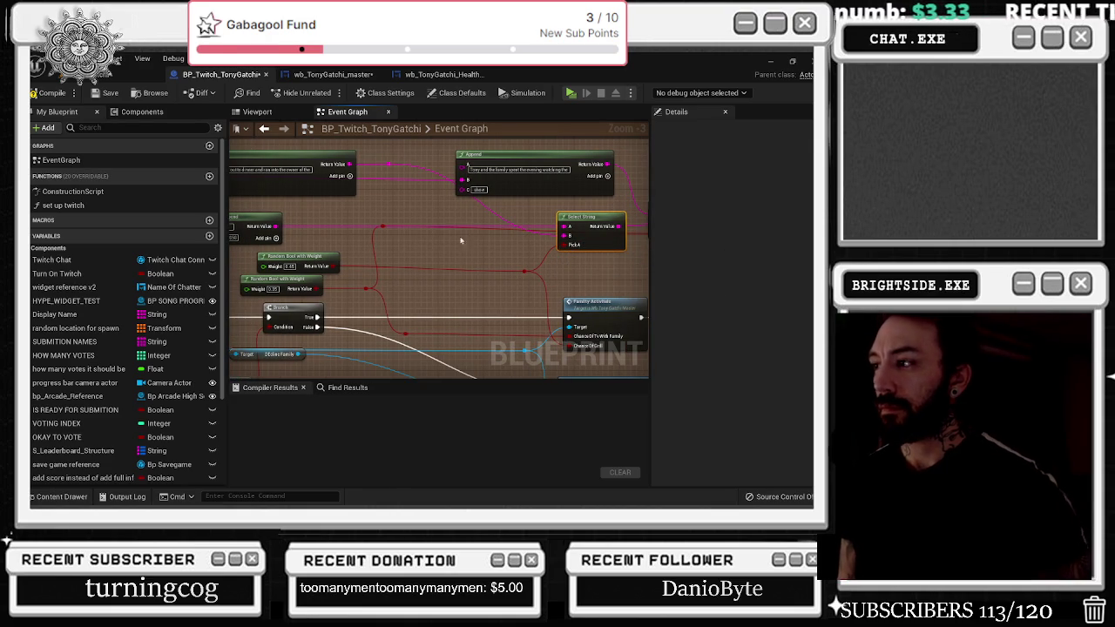
drag(456, 270, 596, 306)
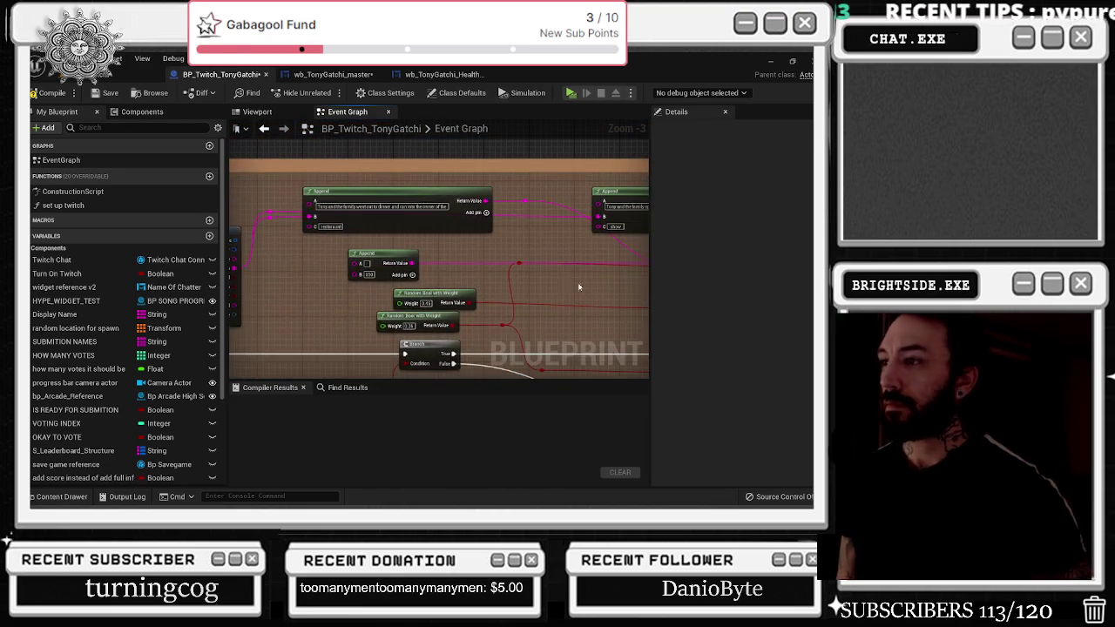
drag(396, 266, 159, 232)
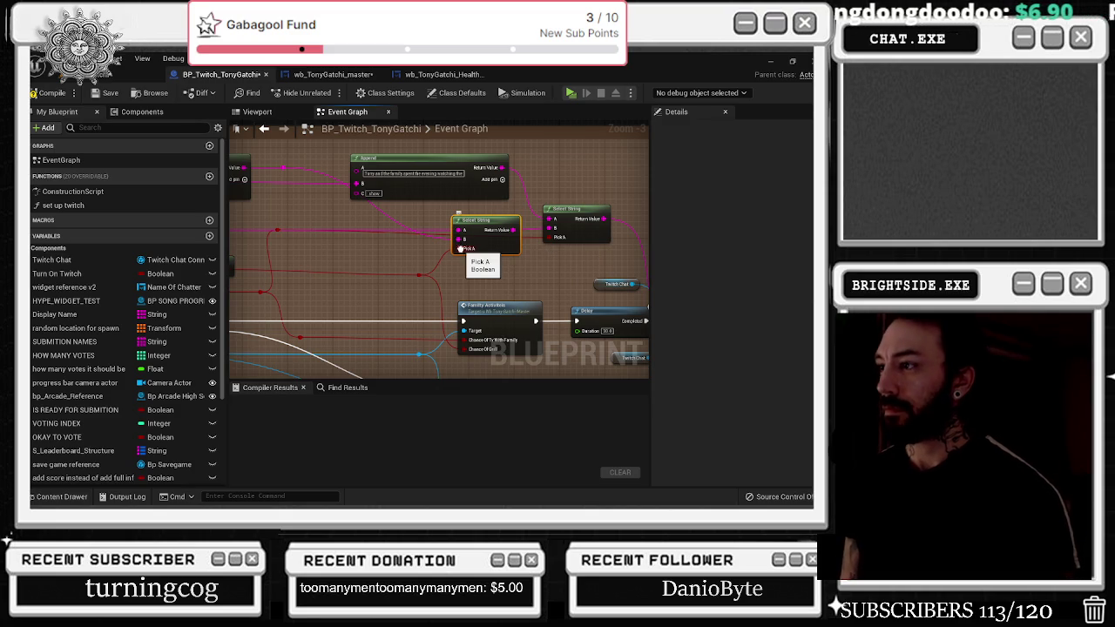
Move the string wire from the left Select String's B to the second's A, and wire the other Random Bool to Pick A
drag(460, 249, 558, 239)
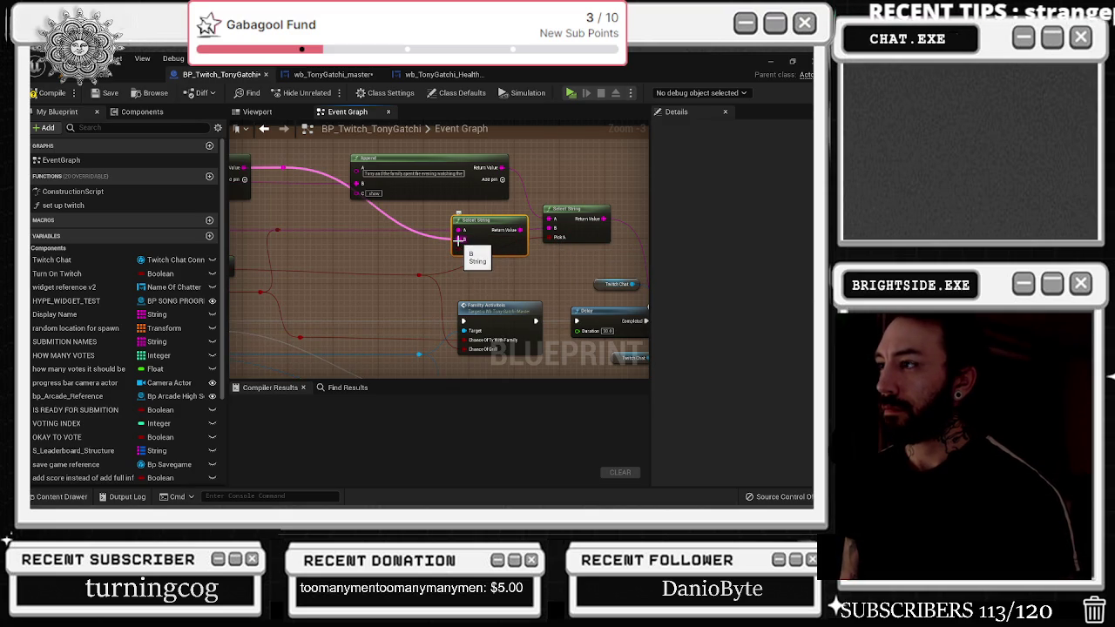
drag(458, 239, 552, 220)
drag(553, 222, 553, 222)
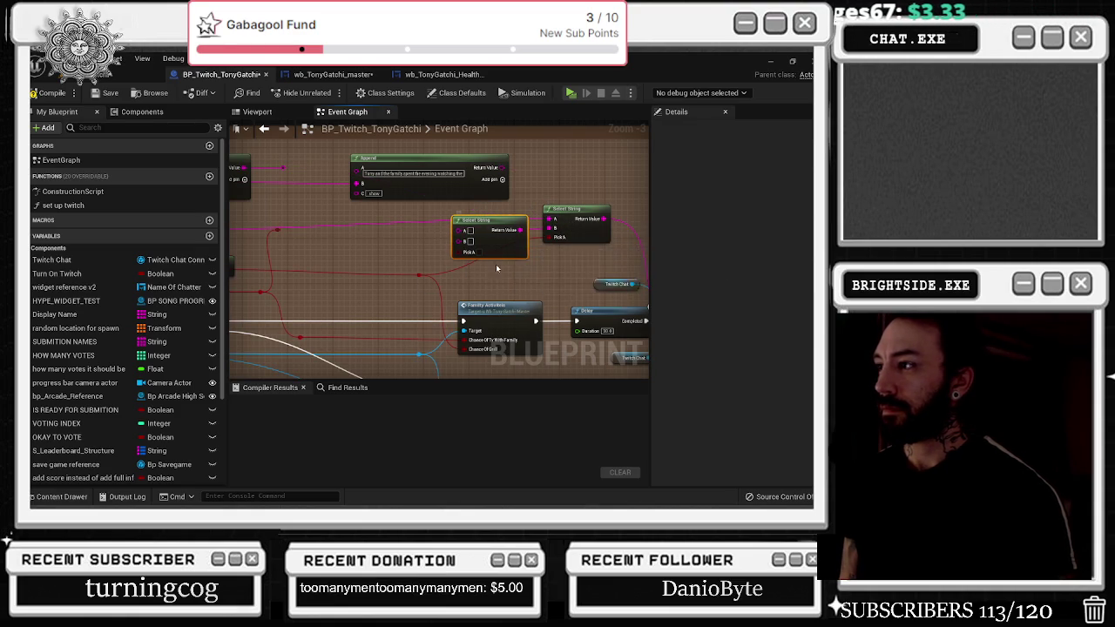
mouse_move(498, 244)
mouse_down()
mouse_move(633, 257)
mouse_move(481, 259)
mouse_move(590, 271)
mouse_up()
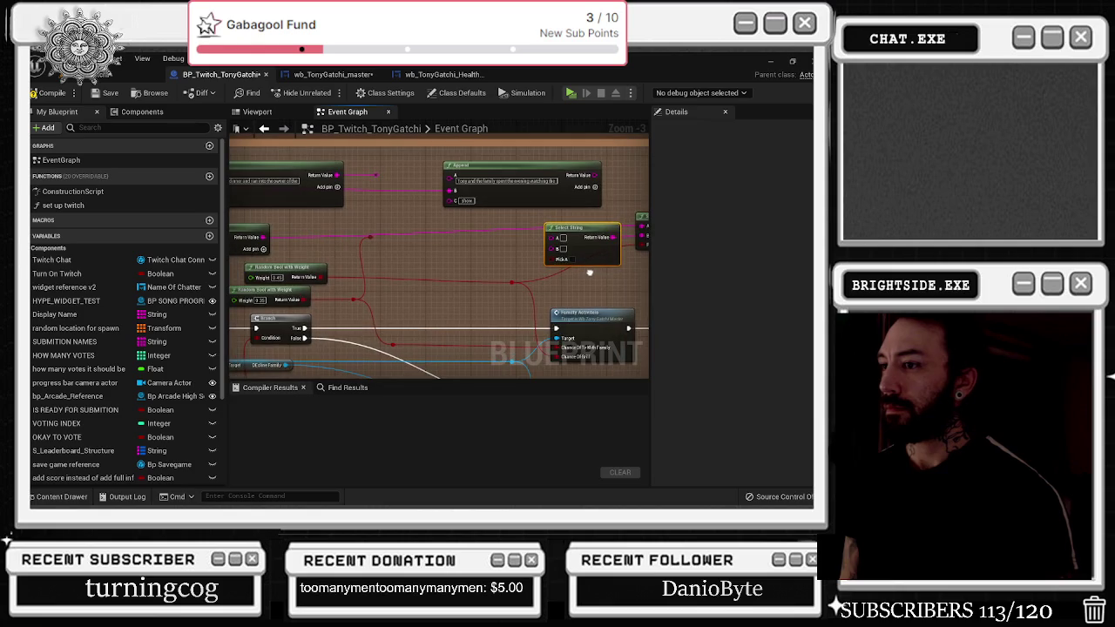
mouse_move(372, 235)
mouse_down()
mouse_move(552, 248)
mouse_move(560, 263)
mouse_up()
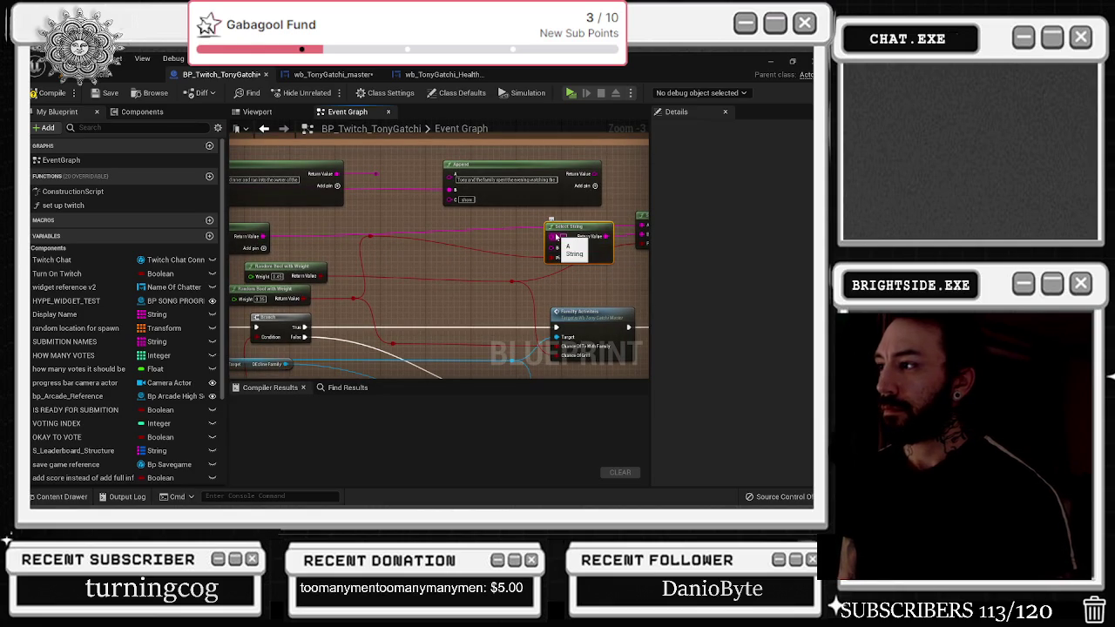